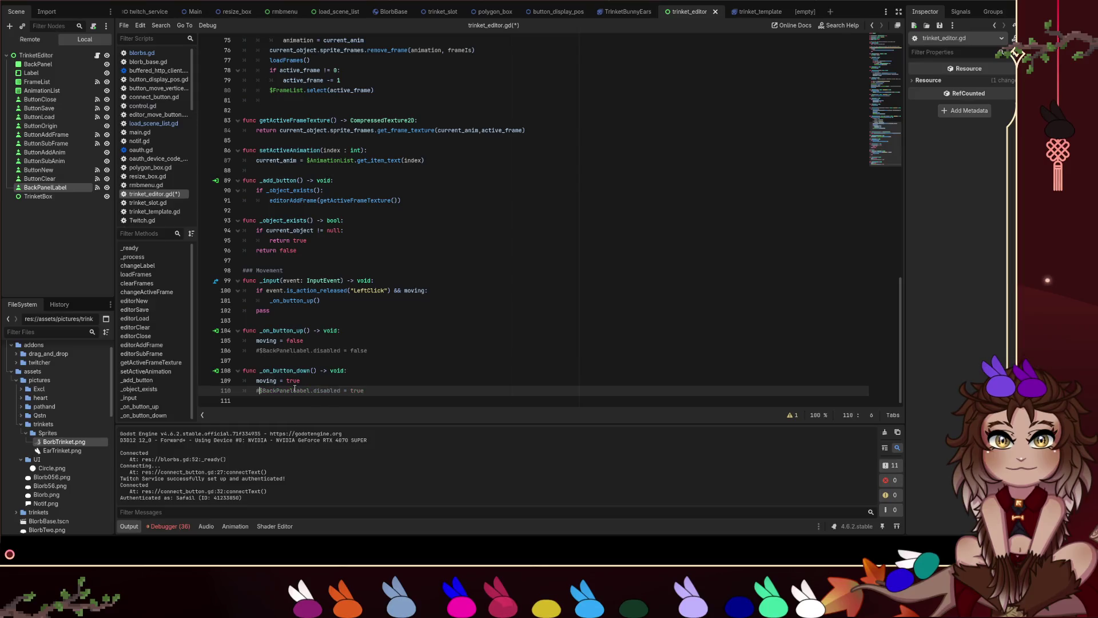
key("ctrl+k")
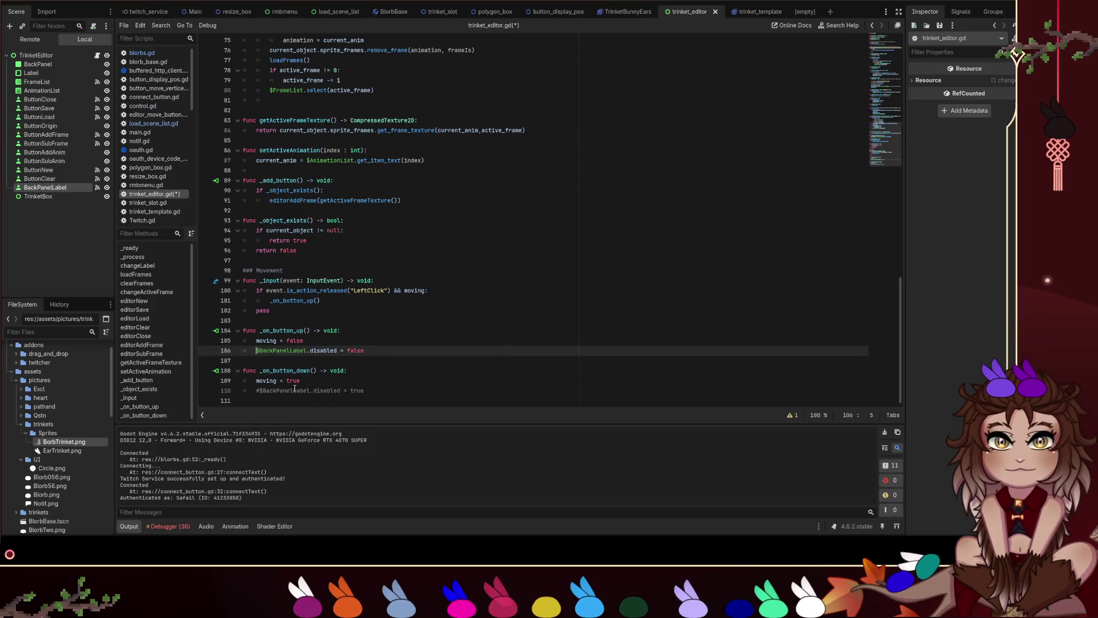
Comment out both BackPanelLabel.disabled lines (106 and 110), save trinket_editor.gd and relaunch the game.
key("BackSpace")
key("Tab")
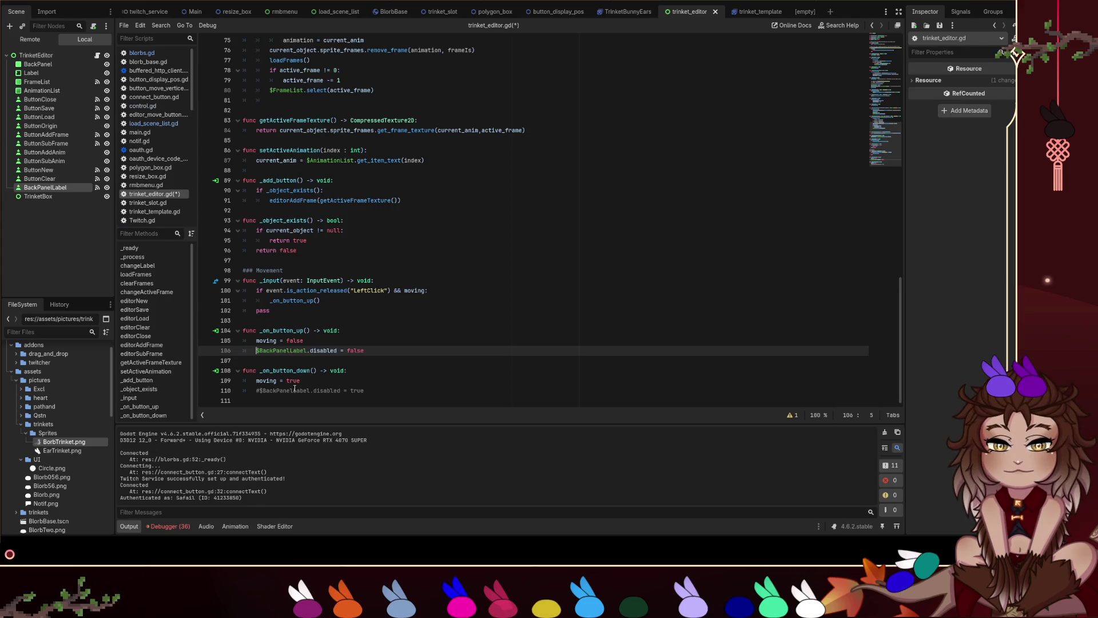
type("#")
key("ctrl+s")
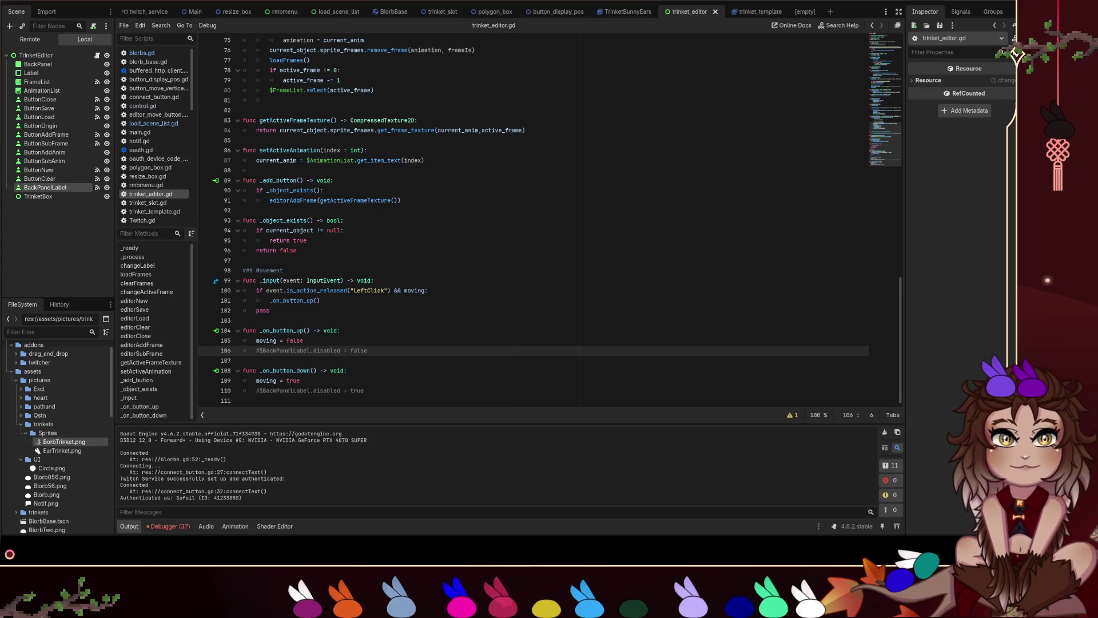
key("F5")
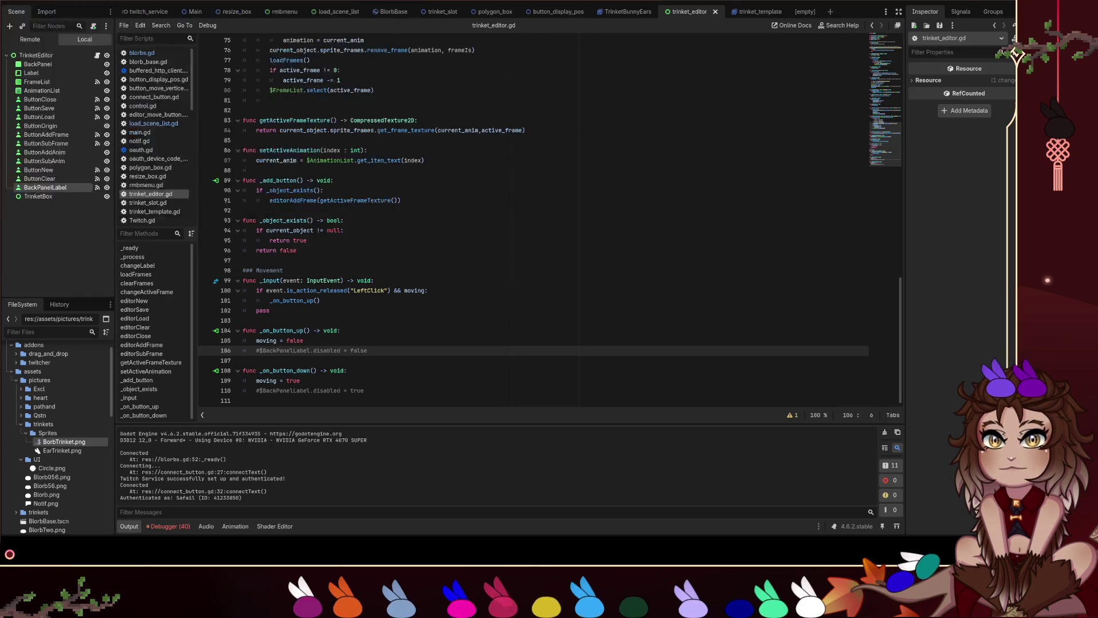
In the running game, move the Object Name panel aside, create a new trinket and select its second frame.
mouse_move(172, 57)
left_mouse_down()
mouse_move(189, 54)
mouse_move(69, 49)
mouse_move(174, 63)
mouse_move(115, 86)
mouse_move(199, 103)
mouse_move(100, 90)
mouse_move(138, 30)
mouse_move(116, 26)
mouse_move(106, 67)
mouse_move(115, 32)
left_mouse_up()
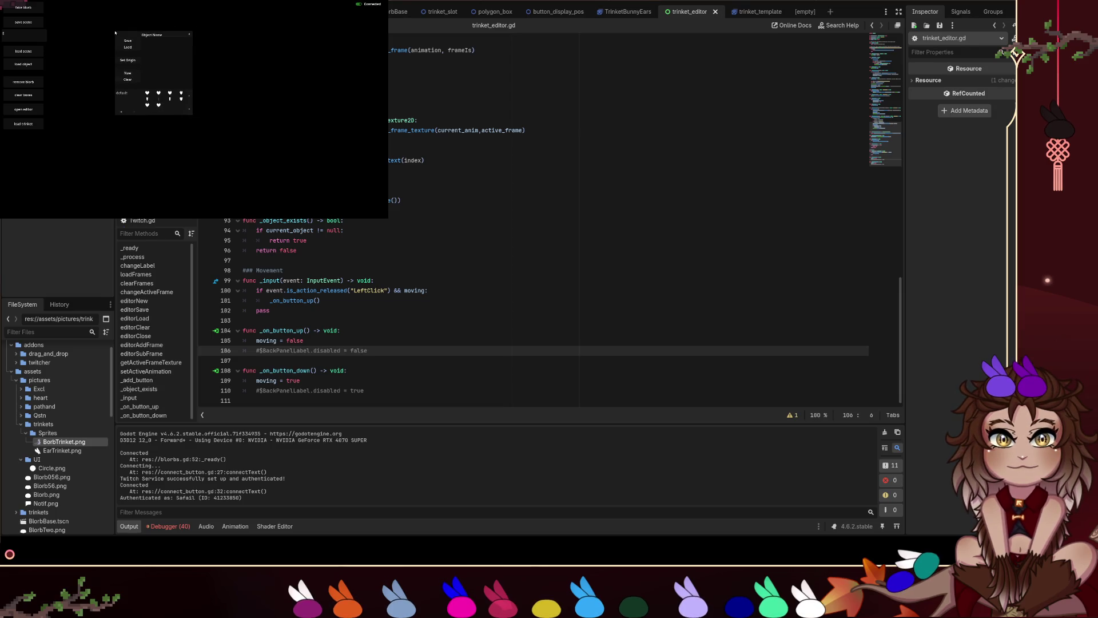
left_click(127, 73)
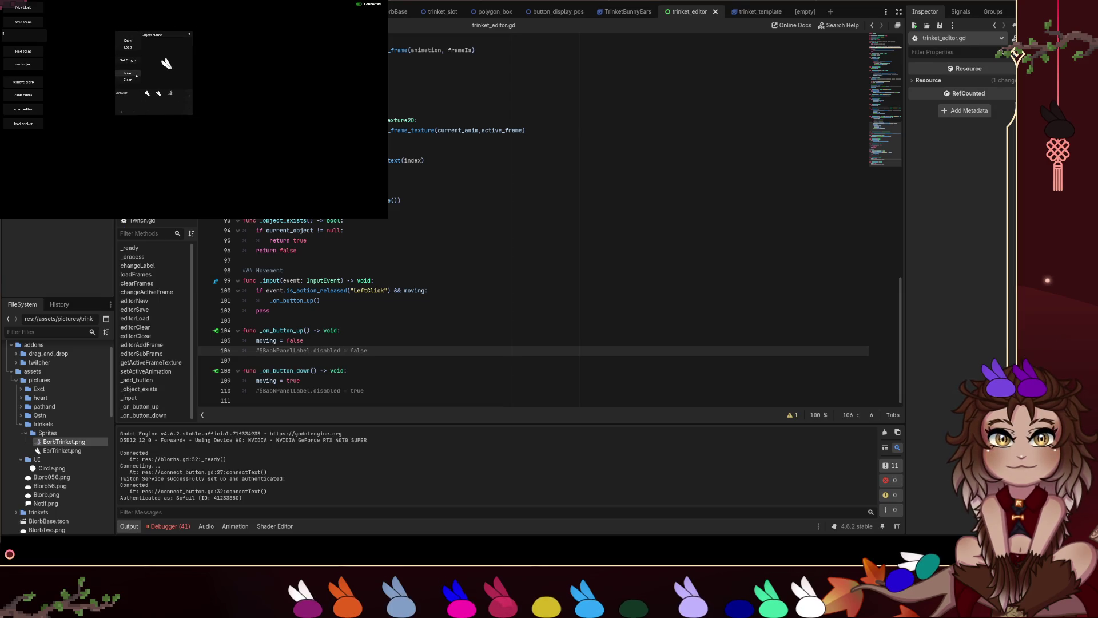
left_click(159, 93)
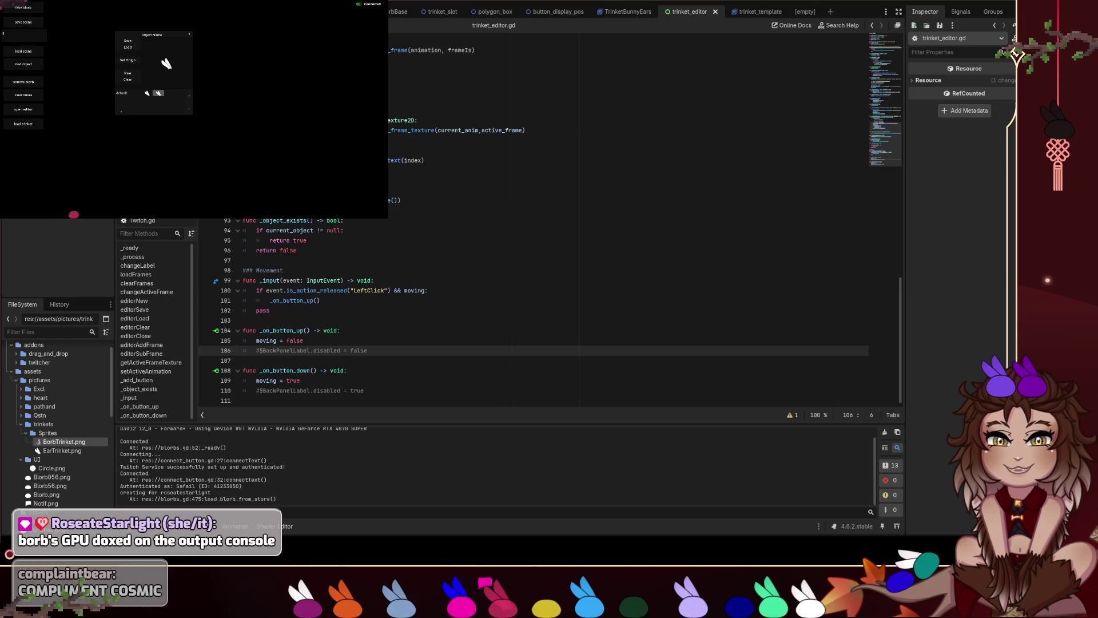
scroll(324, 503, "up", 1)
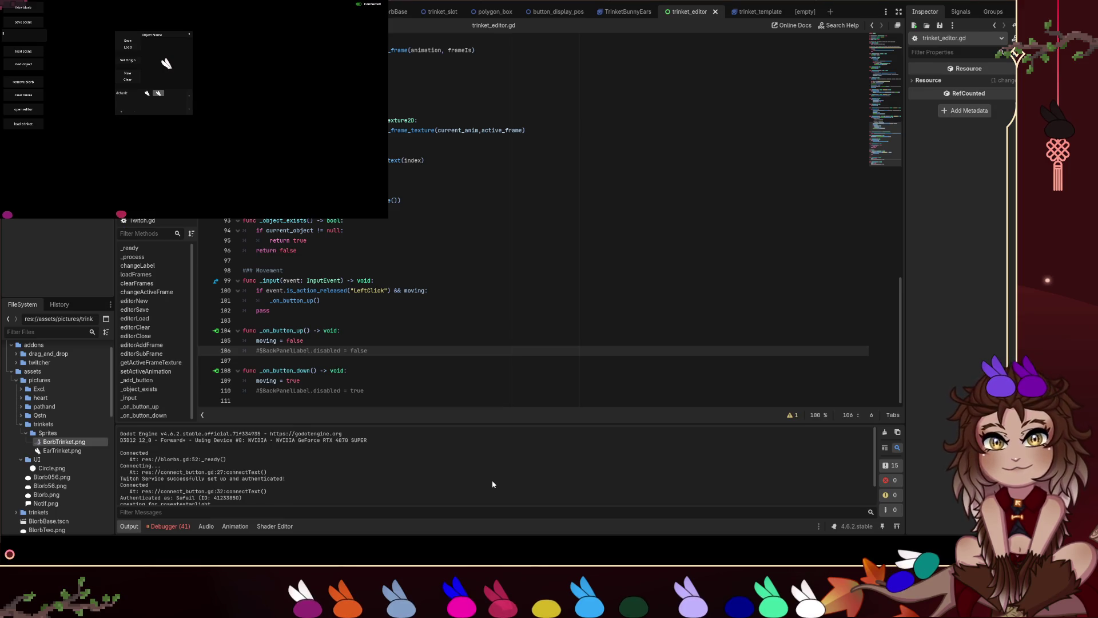
left_click(551, 305)
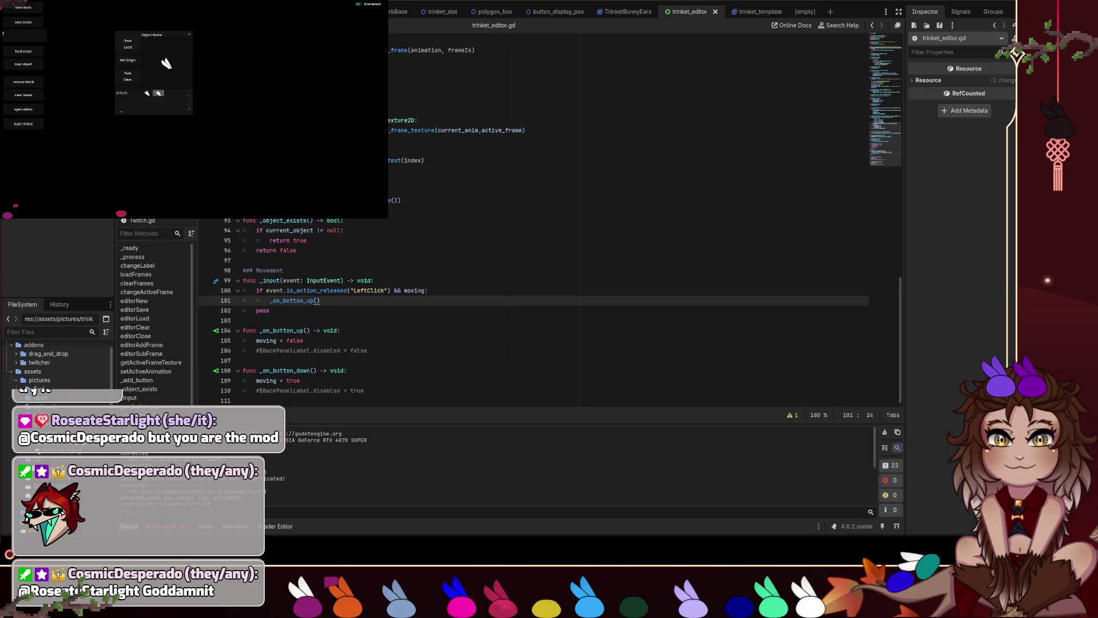
Delete the commented-out disabled = false and disabled = true lines from _on_button_up and _on_button_down.
left_click(304, 340)
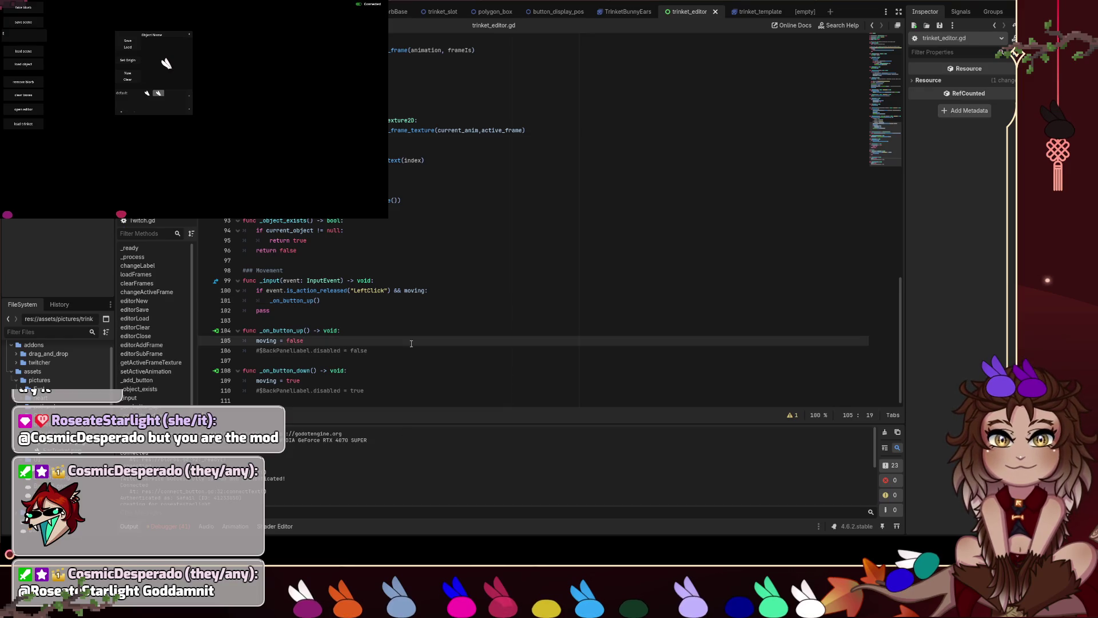
left_click(388, 352)
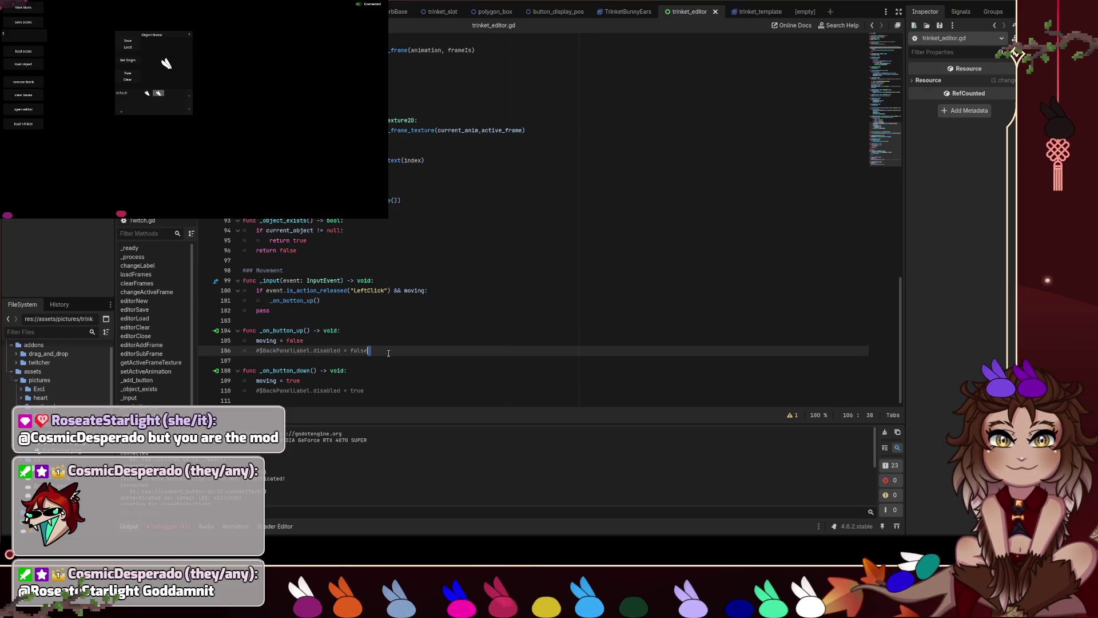
triple_click(388, 352)
key("BackSpace")
key("BackSpace")
triple_click(382, 381)
key("BackSpace")
key("BackSpace")
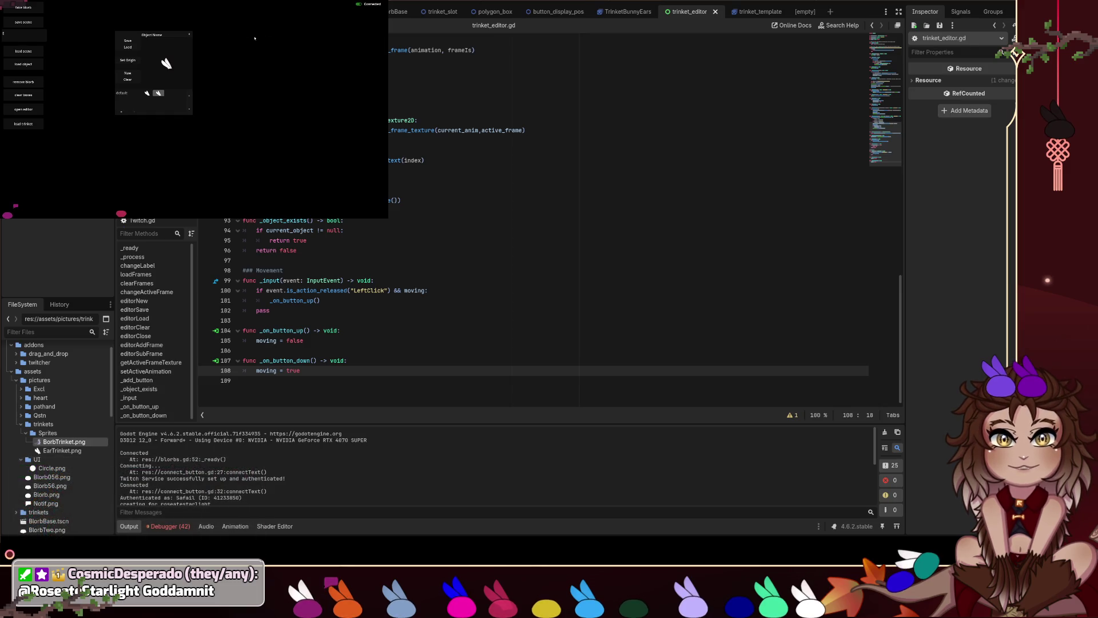
left_click(189, 34)
Stop the running game with F8 and return to trinket_editor.gd around lines 89–92.
key("F8")
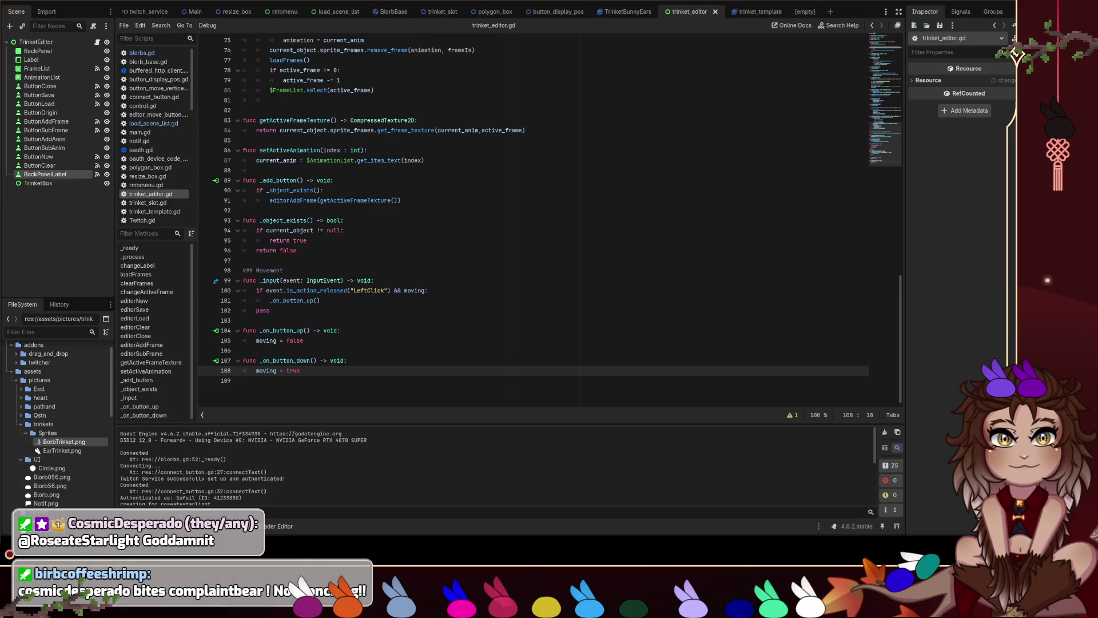
left_click(540, 212)
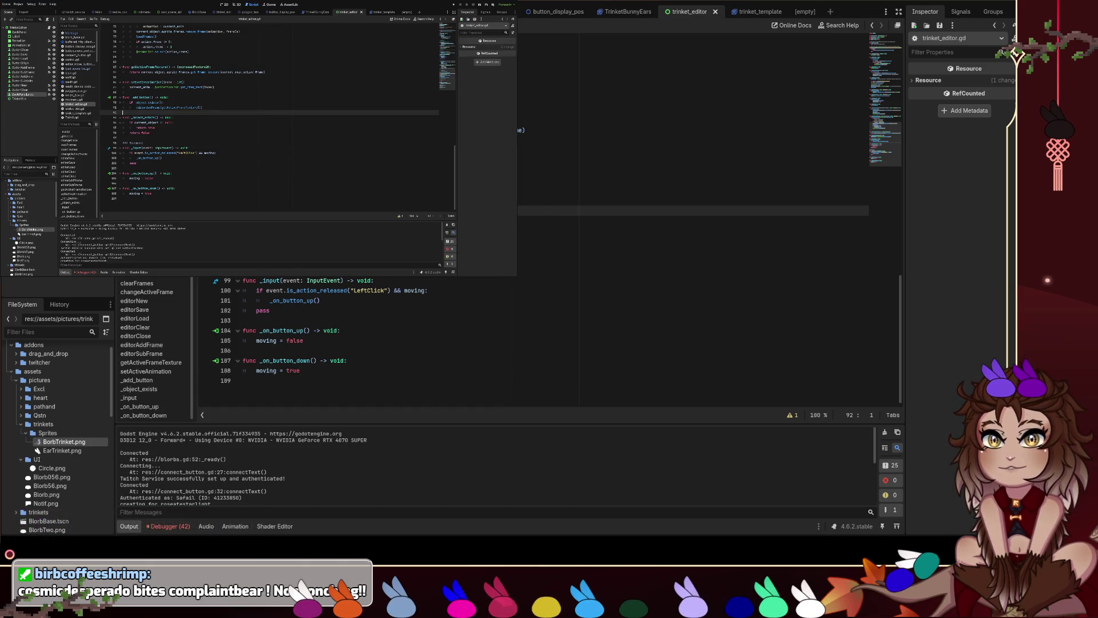
left_click(412, 179)
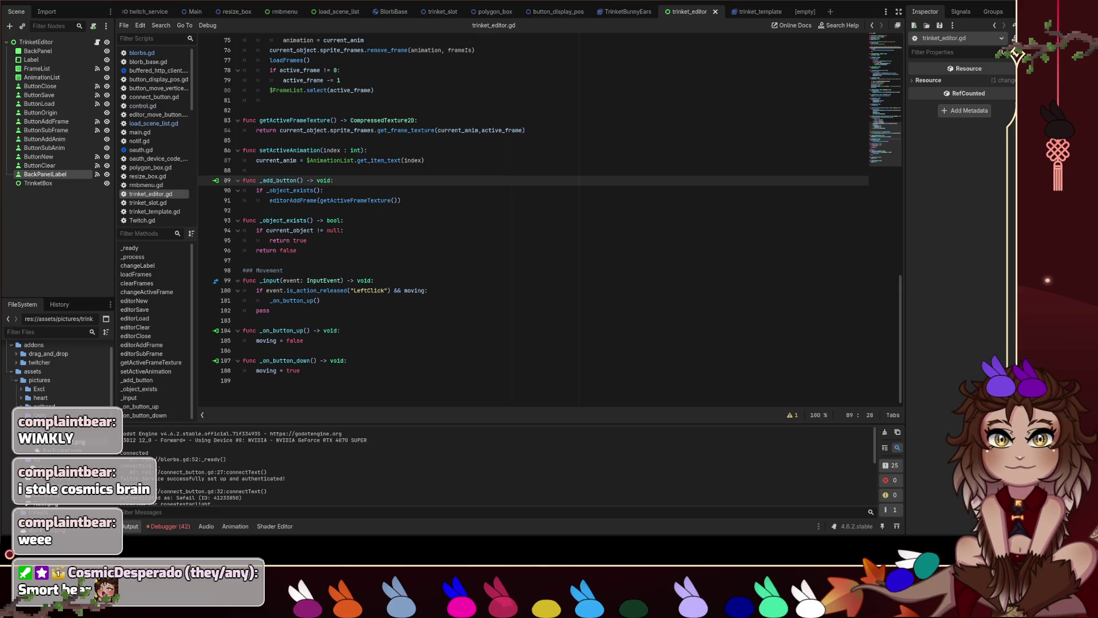
Make _add_button() call editorAddFrame(getActiveFrameTexture()) only when _object_exists(), and rerun the game.
left_click(428, 291)
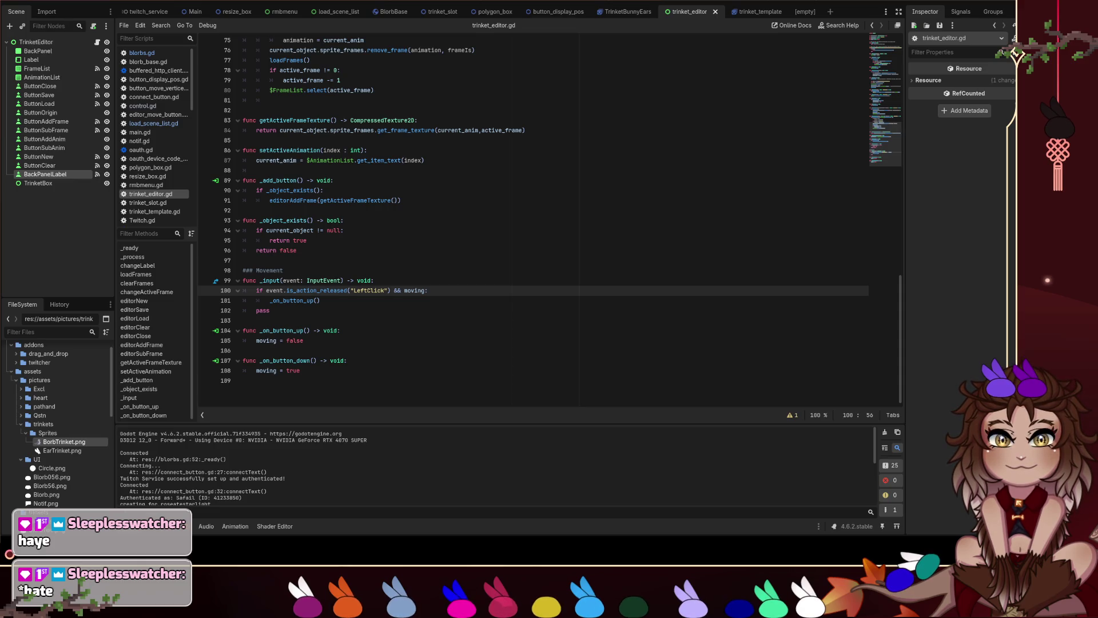
key("ctrl+l")
type("92")
key("Return")
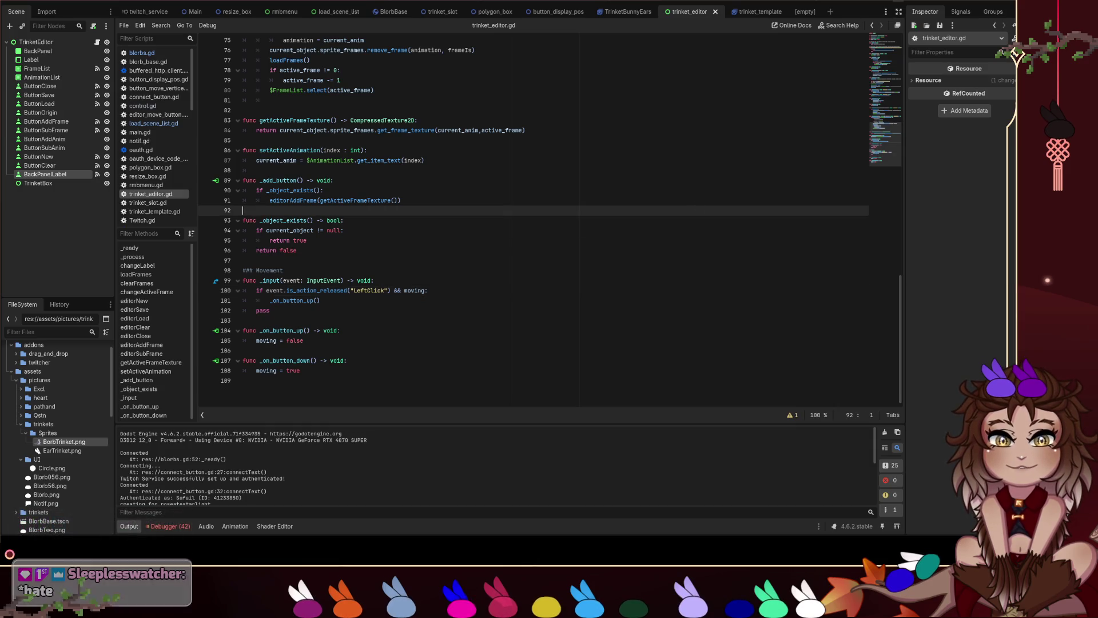
key("F5")
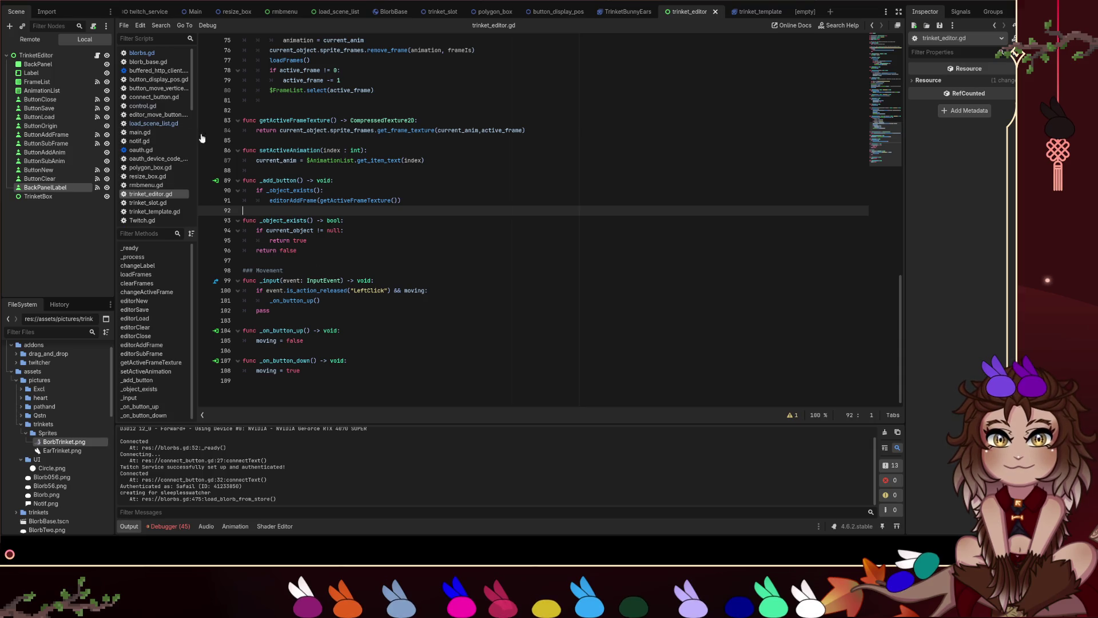
left_click(141, 52)
Open blorbs.gd and scroll to the Hitboxes section, placing the cursor in polygonCreate.
left_click(410, 250)
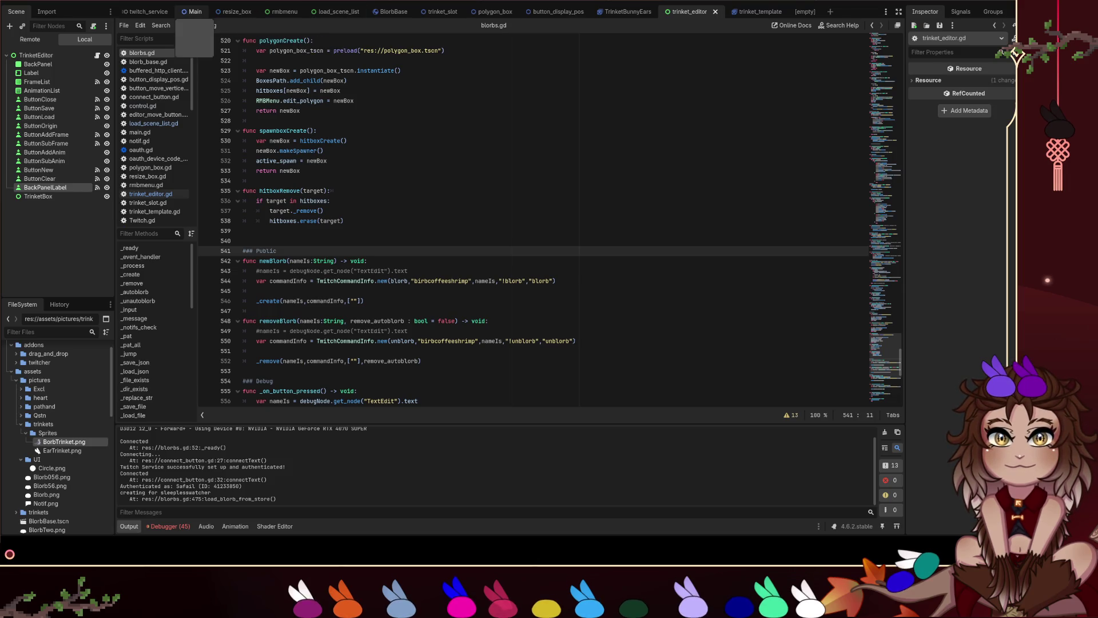
scroll(362, 239, "up", 6)
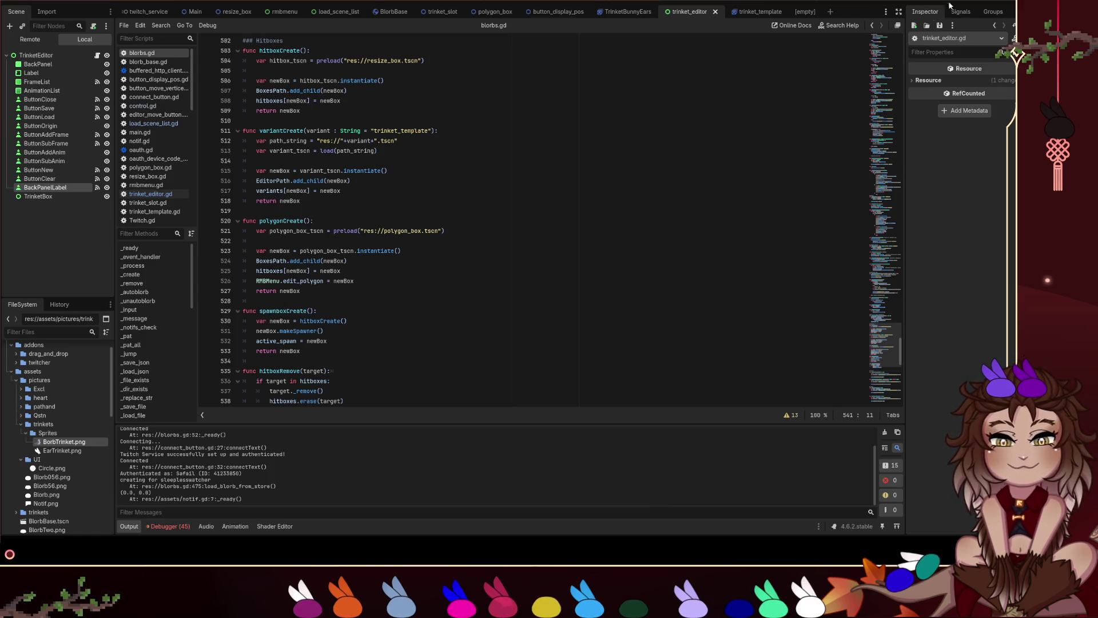
left_click(510, 273)
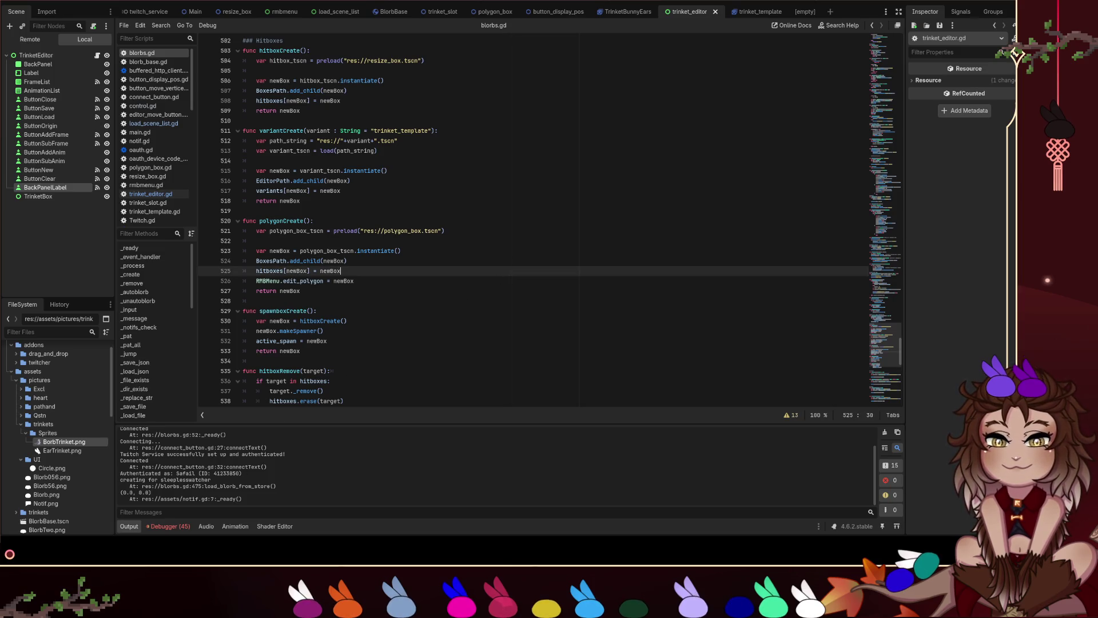
left_click(384, 292)
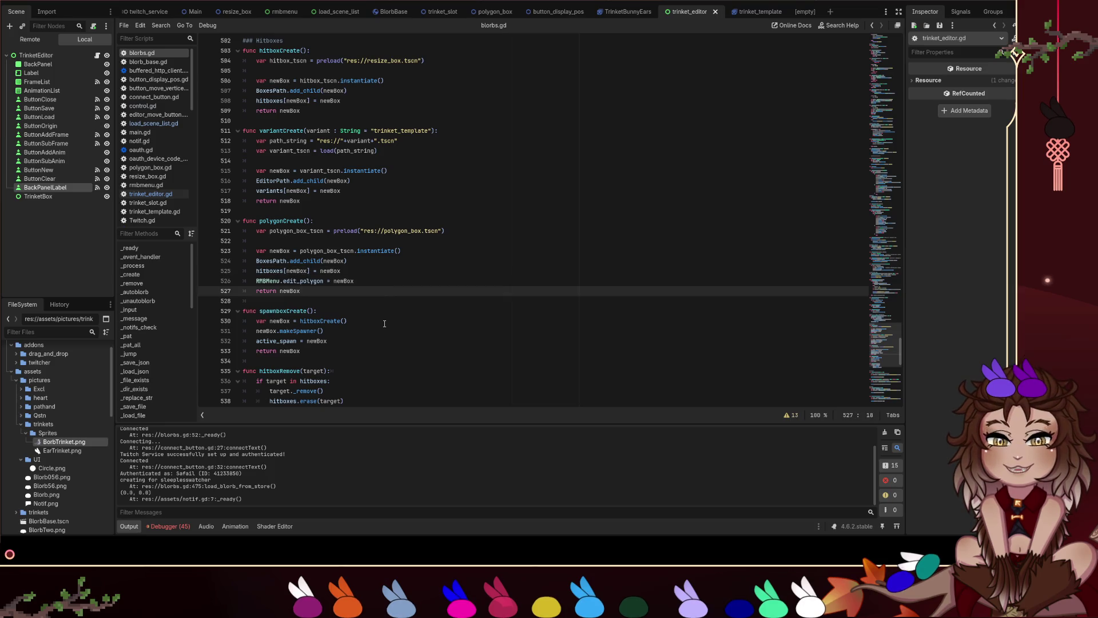
scroll(435, 355, "down", 6)
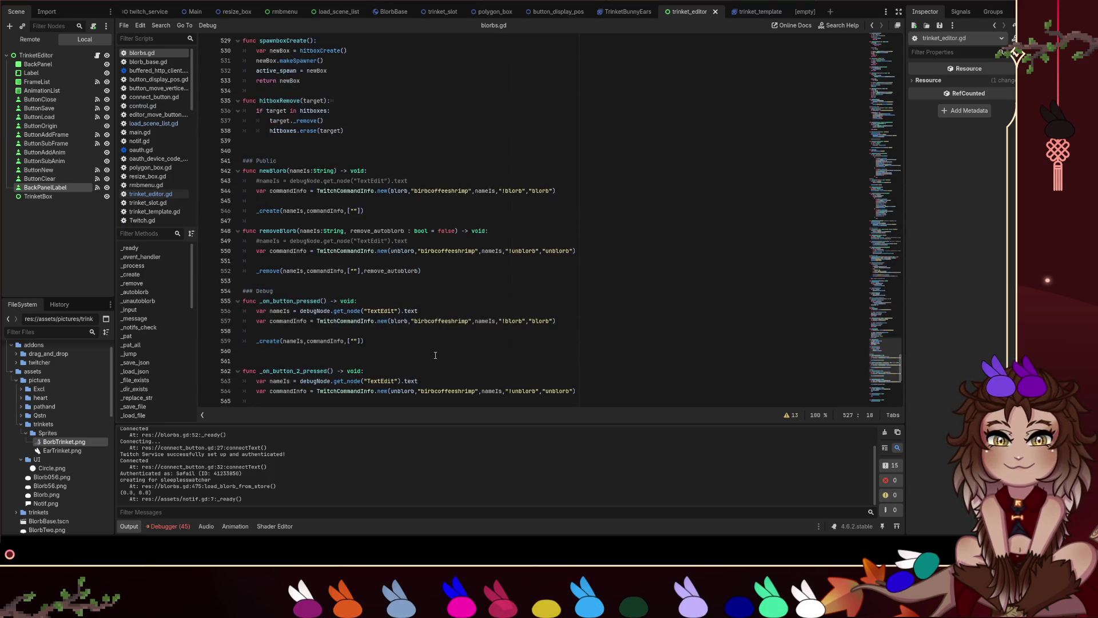
scroll(434, 355, "up", 10)
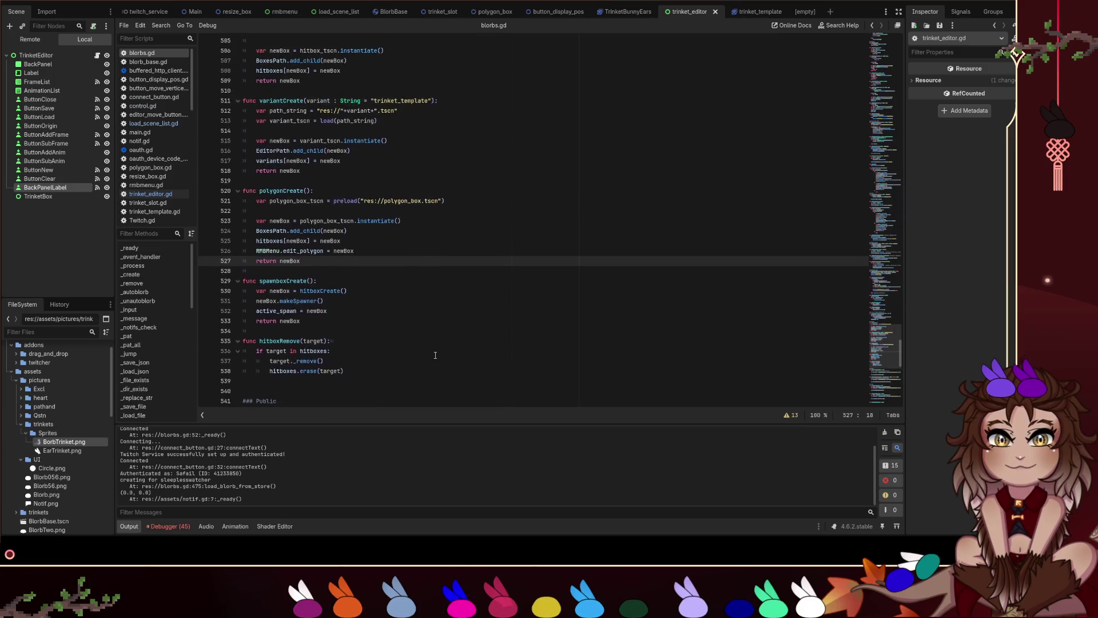
scroll(435, 356, "down", 8)
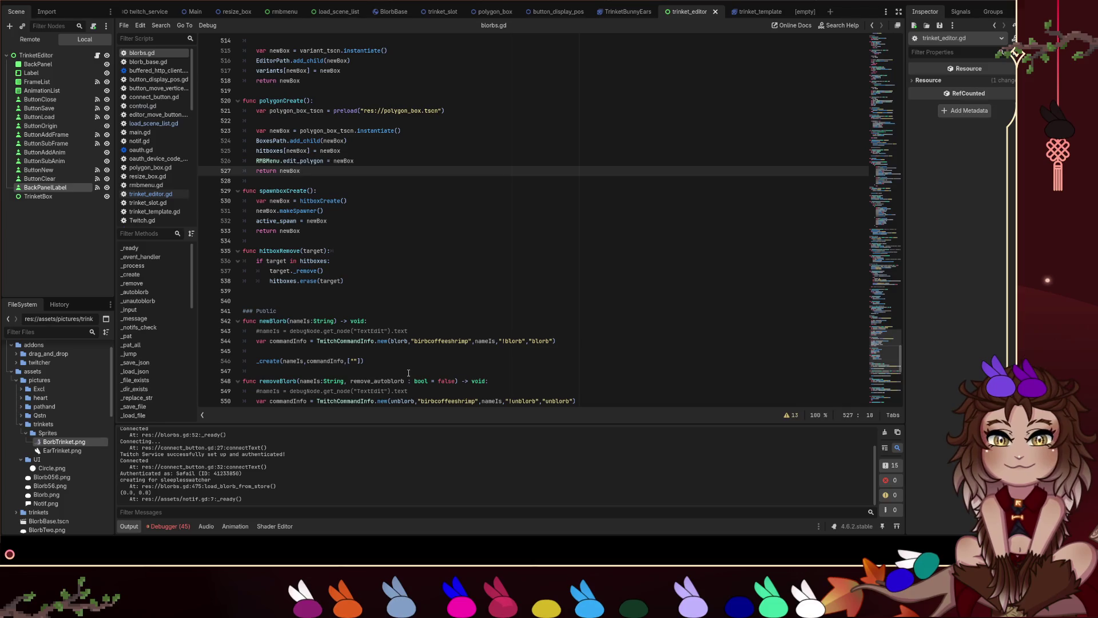
left_click(399, 211)
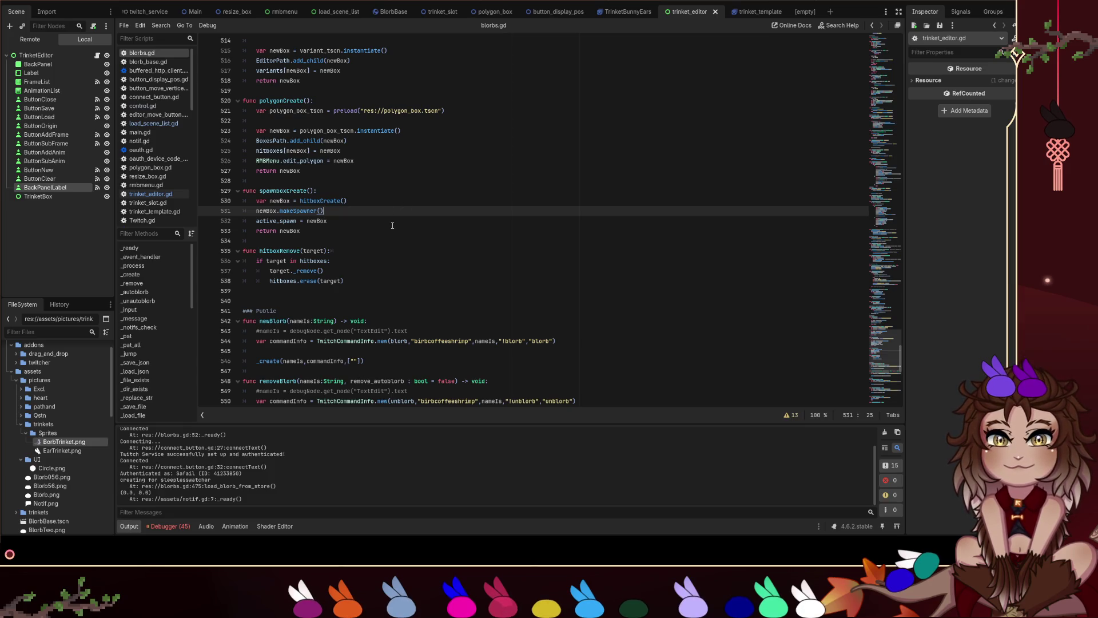
left_click(295, 298)
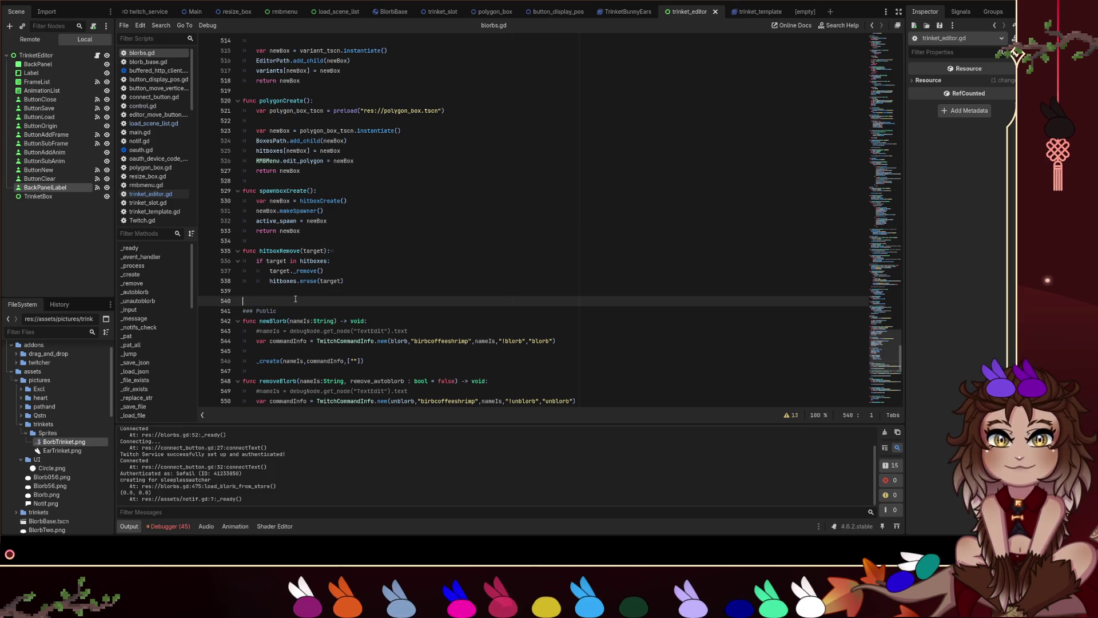
key("BackSpace")
key("Up")
key("Up")
key("Up")
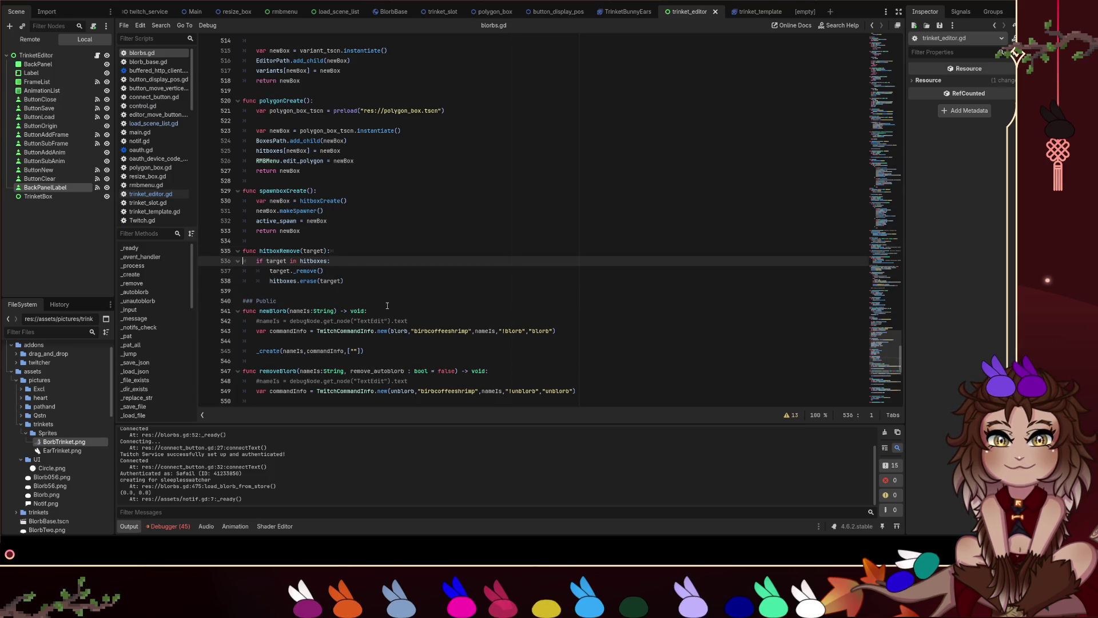
key("Up")
key("Up")
key("Up")
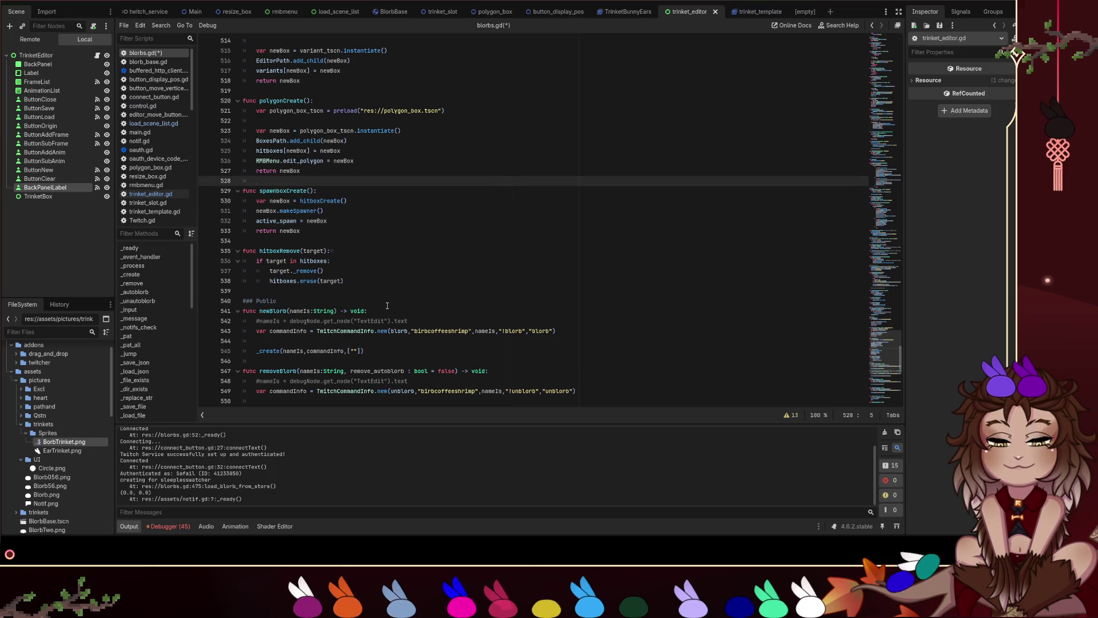
left_click(387, 303)
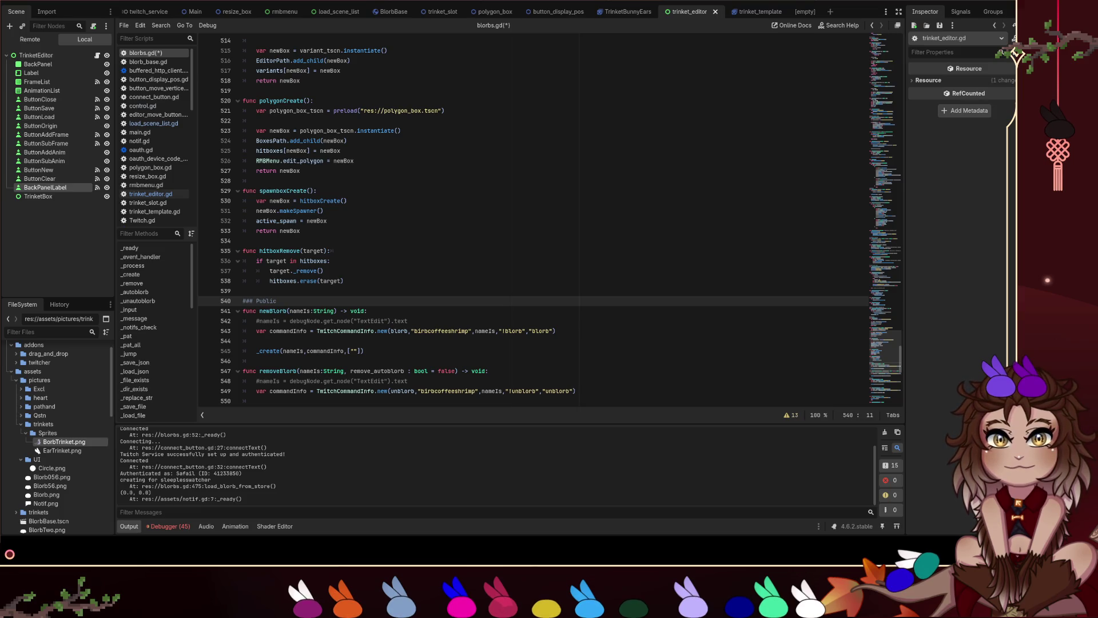
scroll(549, 217, "up", 1)
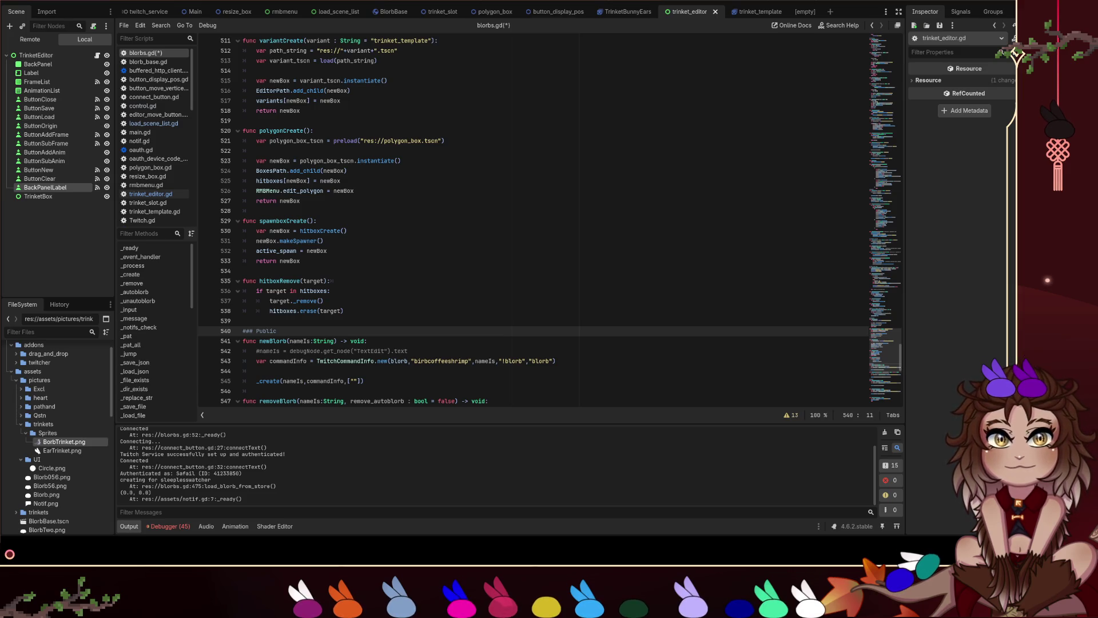
Switch the Scene dock to Remote, select the second trinket sprite under EditorView, and expand Trinket Dict > t_sprite_path.
left_click(30, 39)
left_click(10, 91)
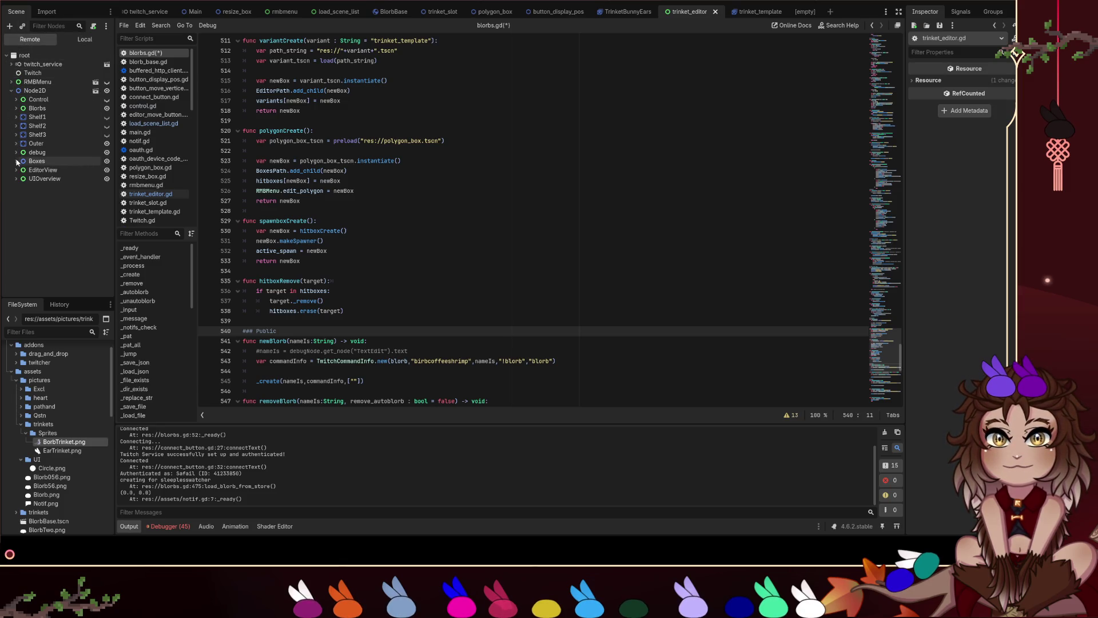
left_click(16, 170)
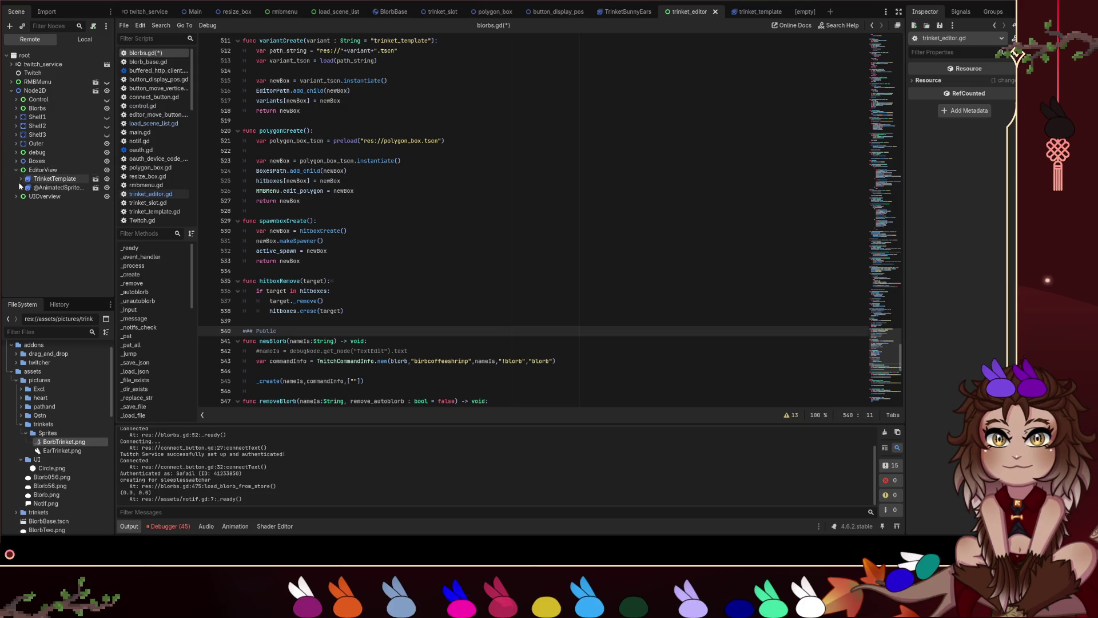
left_click(44, 177)
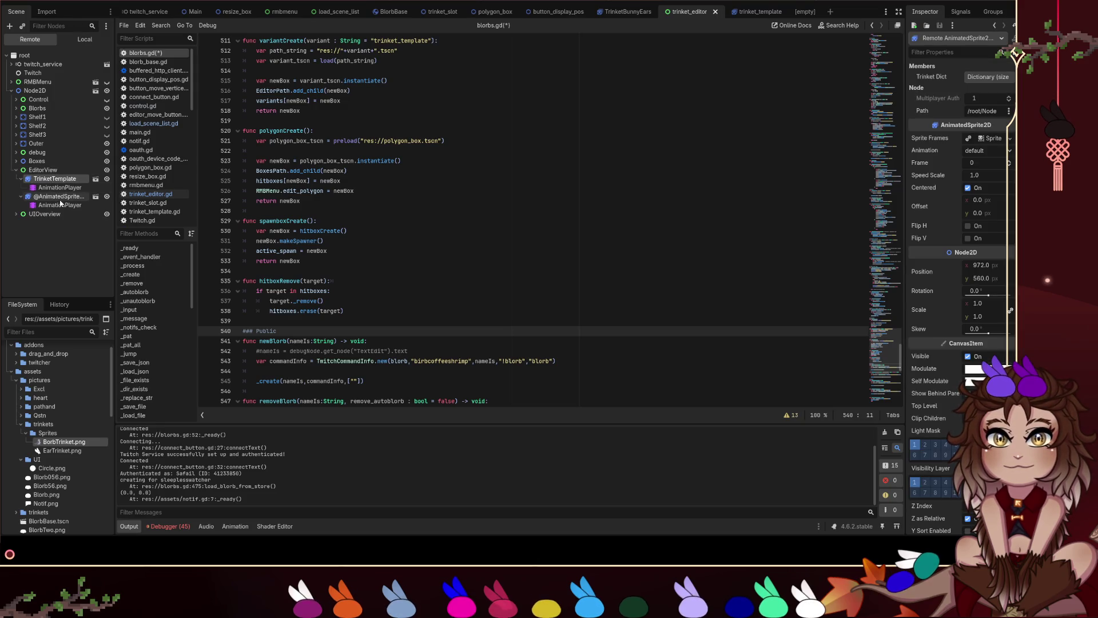
left_click(57, 198)
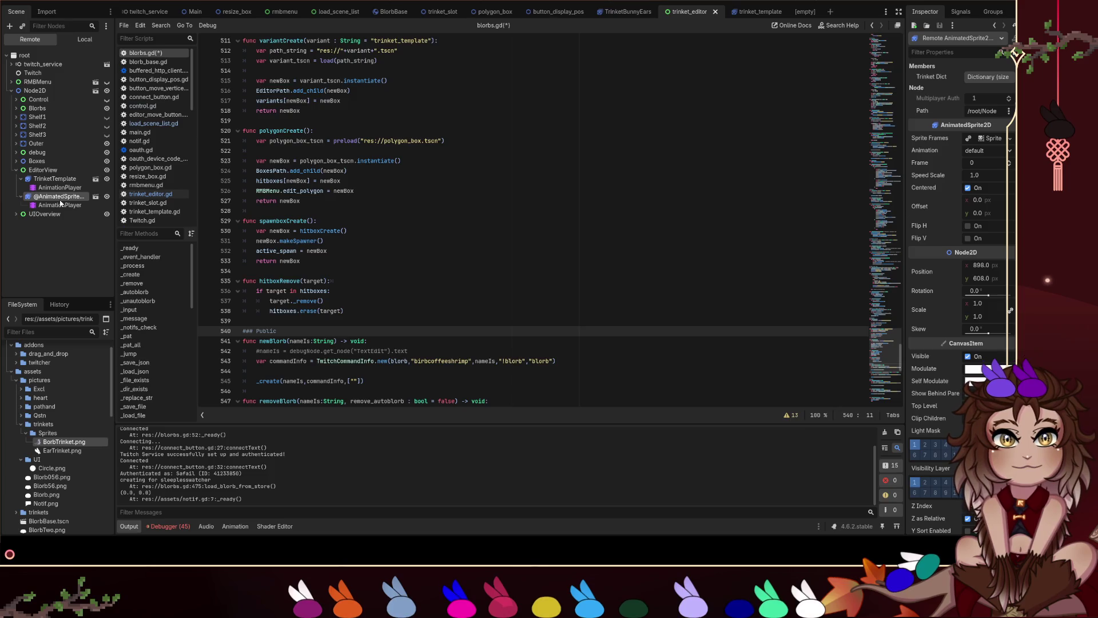
left_click(993, 79)
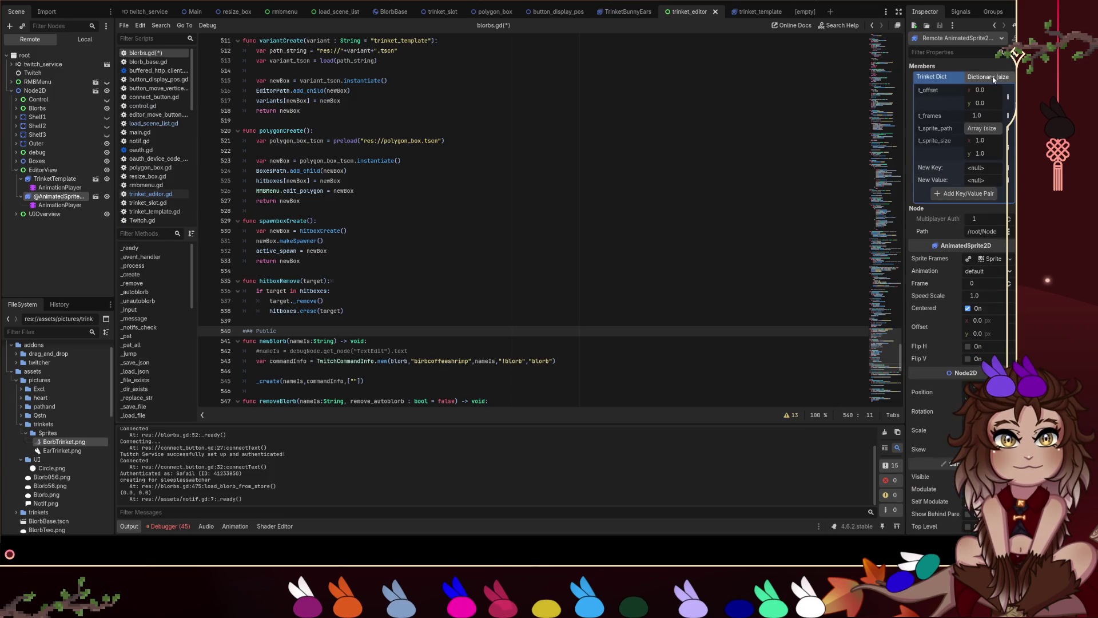
left_click(981, 131)
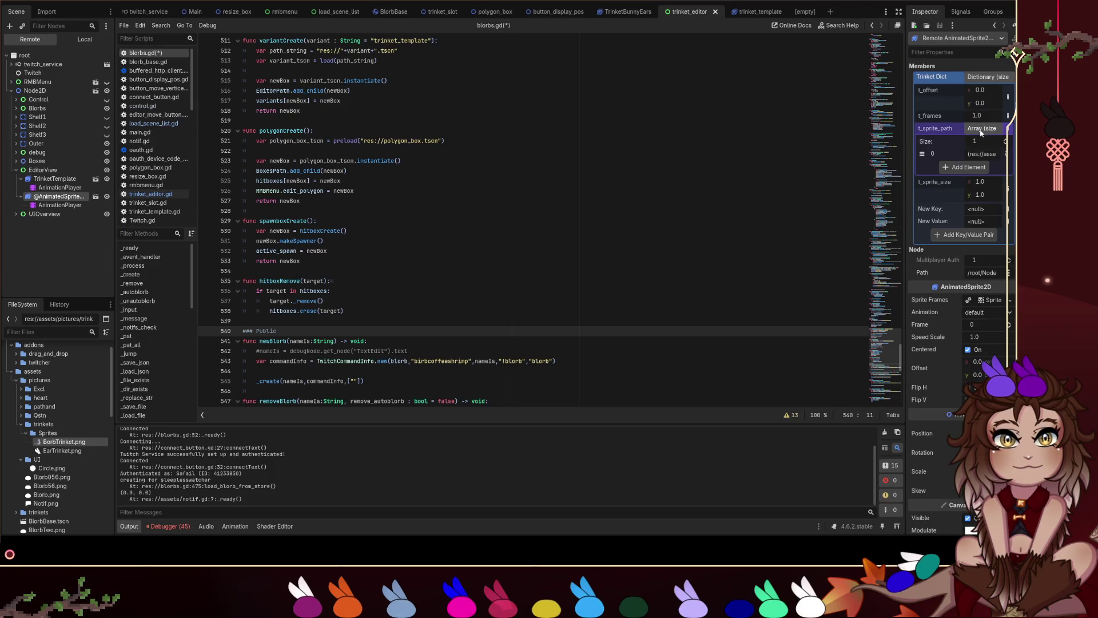
Compare TrinketTemplate's three-entry t_sprite_path list, selecting its third sprite path entry.
left_click(69, 180)
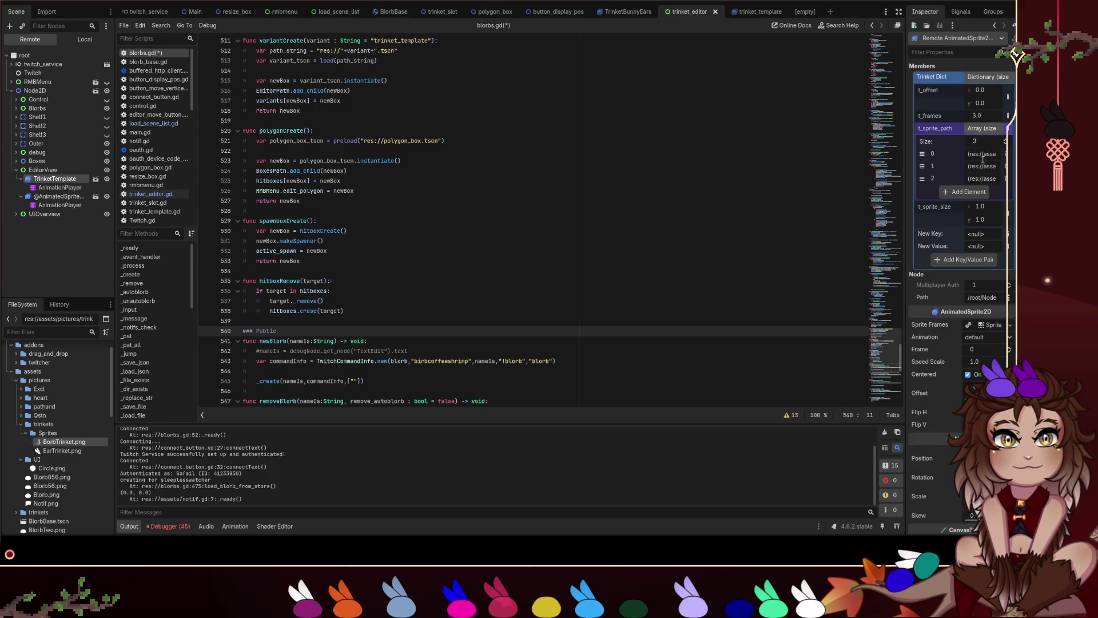
left_click_drag(976, 152, 1005, 154)
double_click(984, 178)
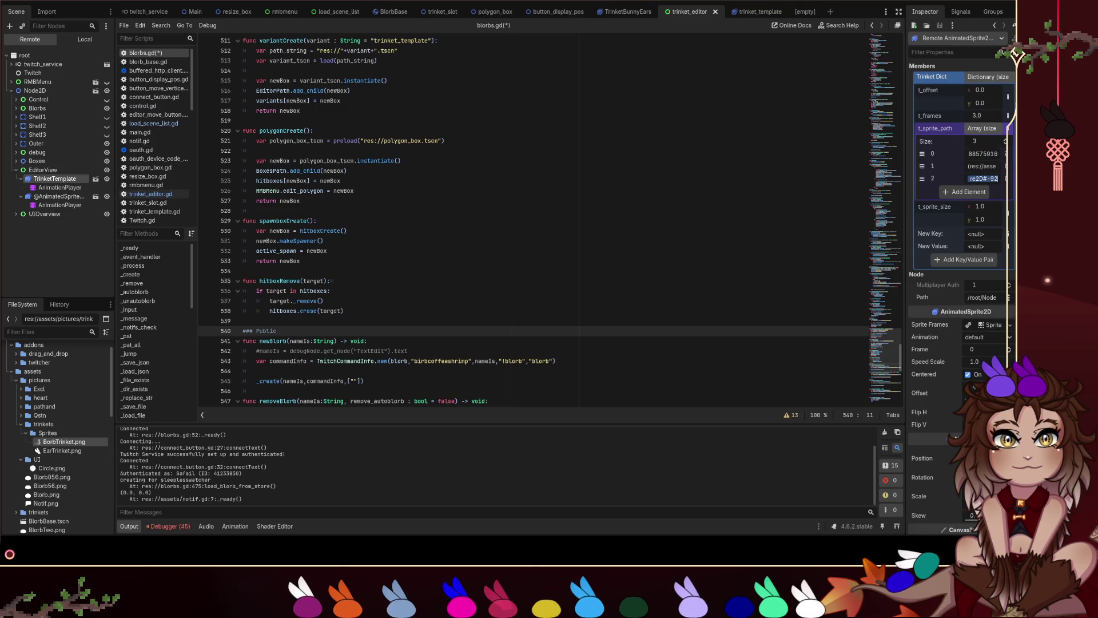
left_click(569, 213)
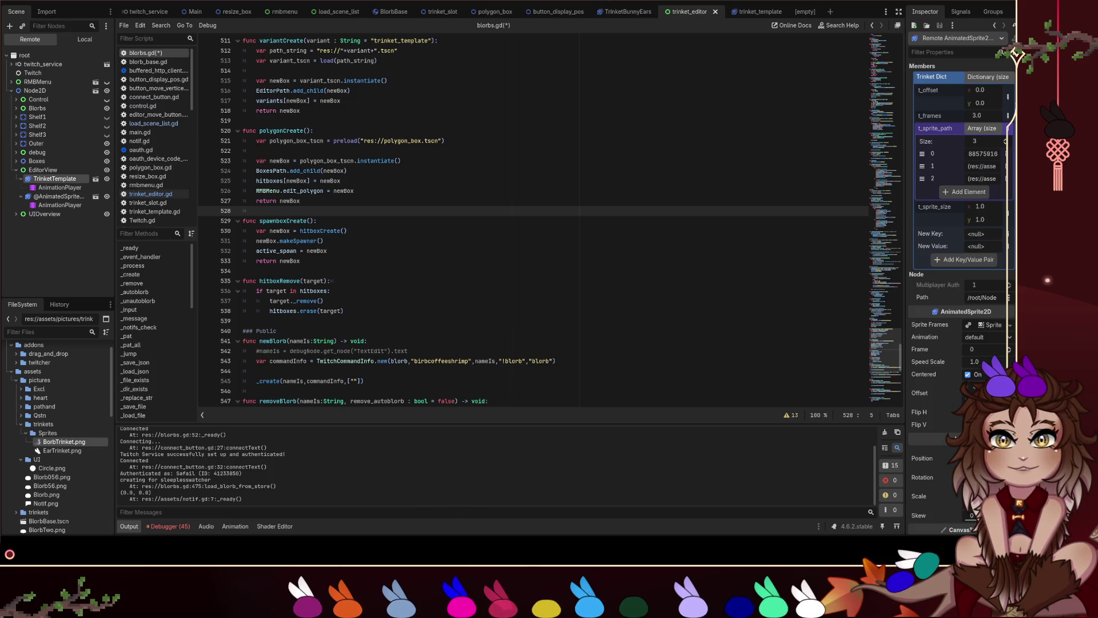
Return to the second trinket sprite and read the full text of its t_sprite_path entry.
left_click(59, 196)
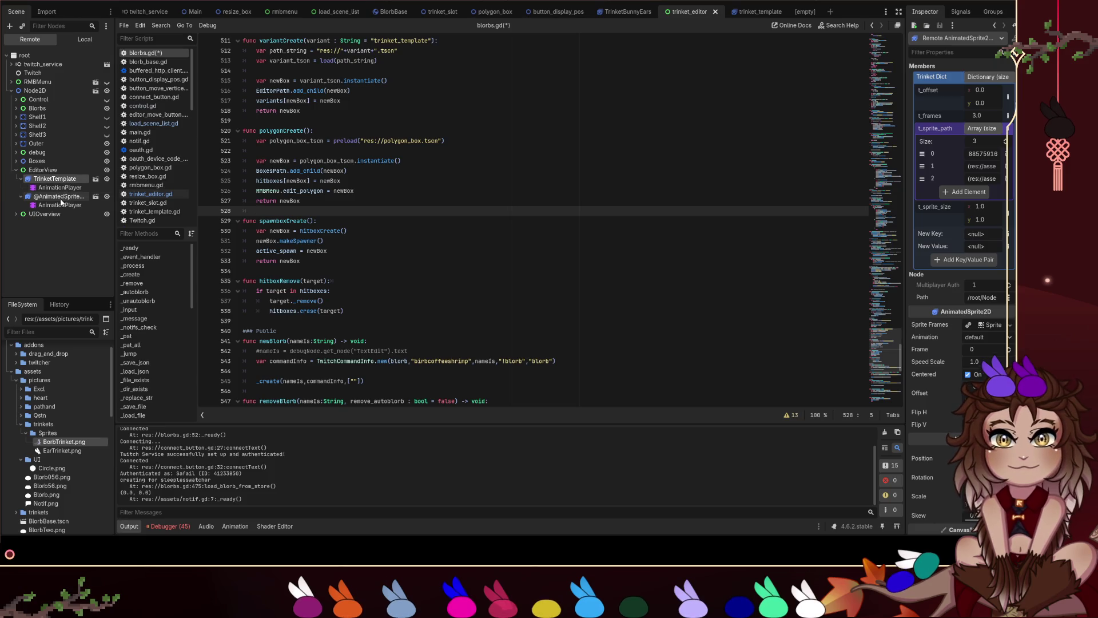
left_click(984, 129)
left_click(976, 154)
left_click_drag(976, 154, 862, 148)
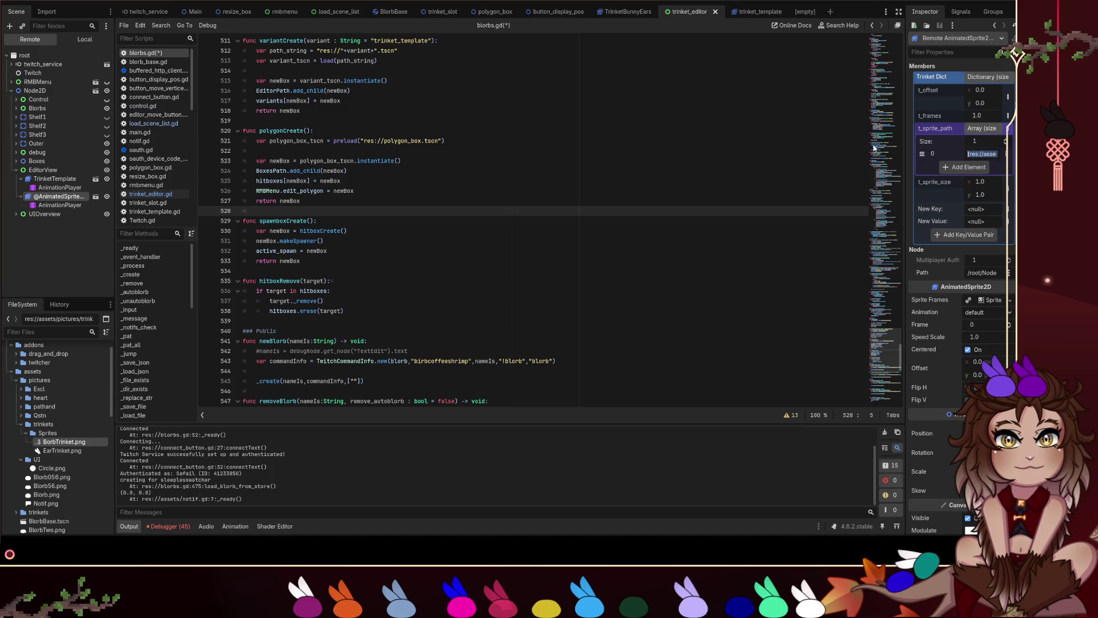
left_click(950, 265)
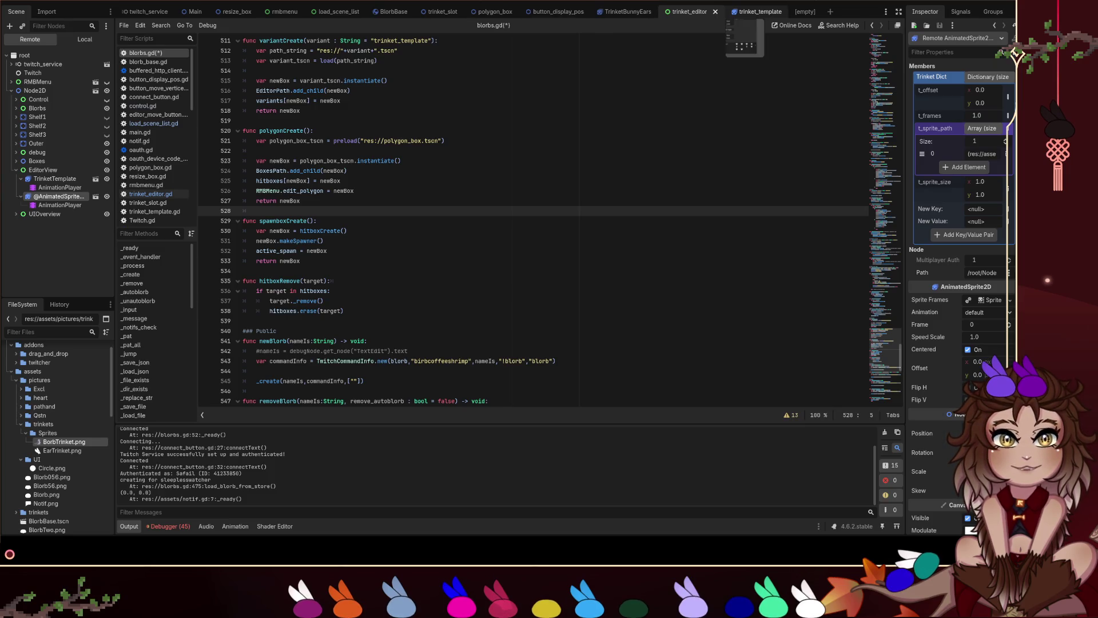
left_click(755, 11)
Switch between the trinket editor and trinket template scenes and look through trinket_editor.gd.
left_click(689, 12)
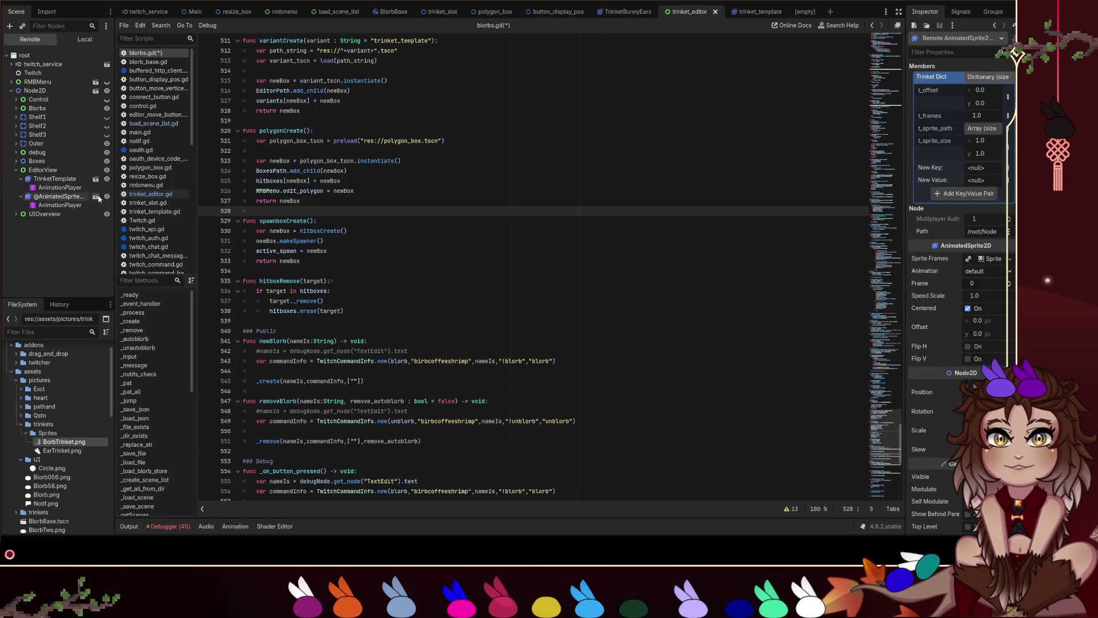
left_click(752, 11)
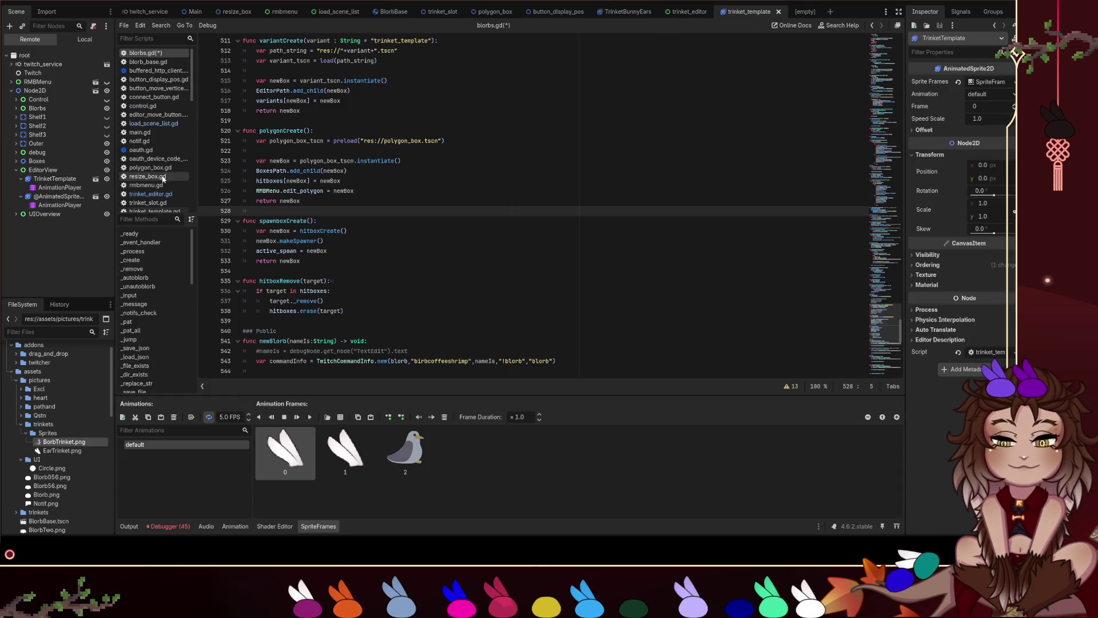
left_click(173, 195)
scroll(418, 88, "up", 20)
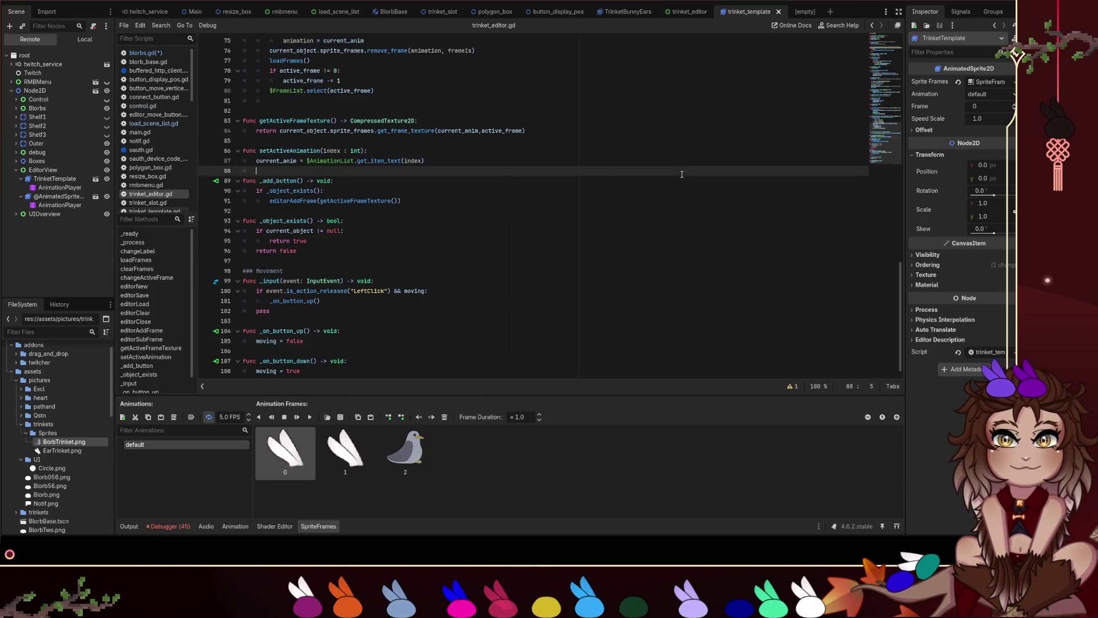
left_click(491, 111)
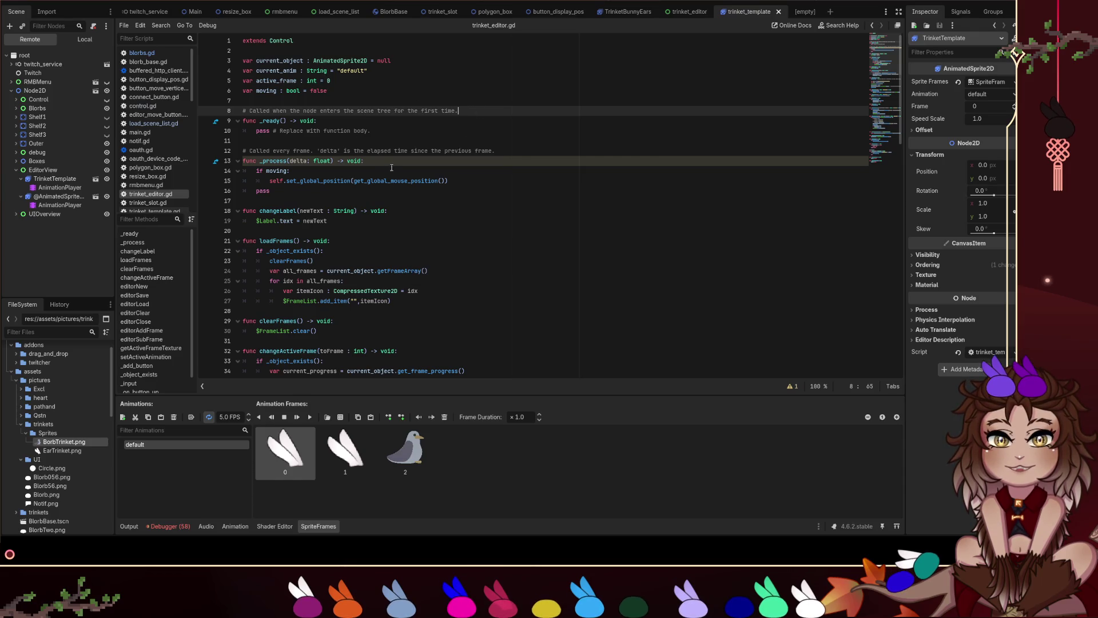
scroll(457, 192, "down", 3)
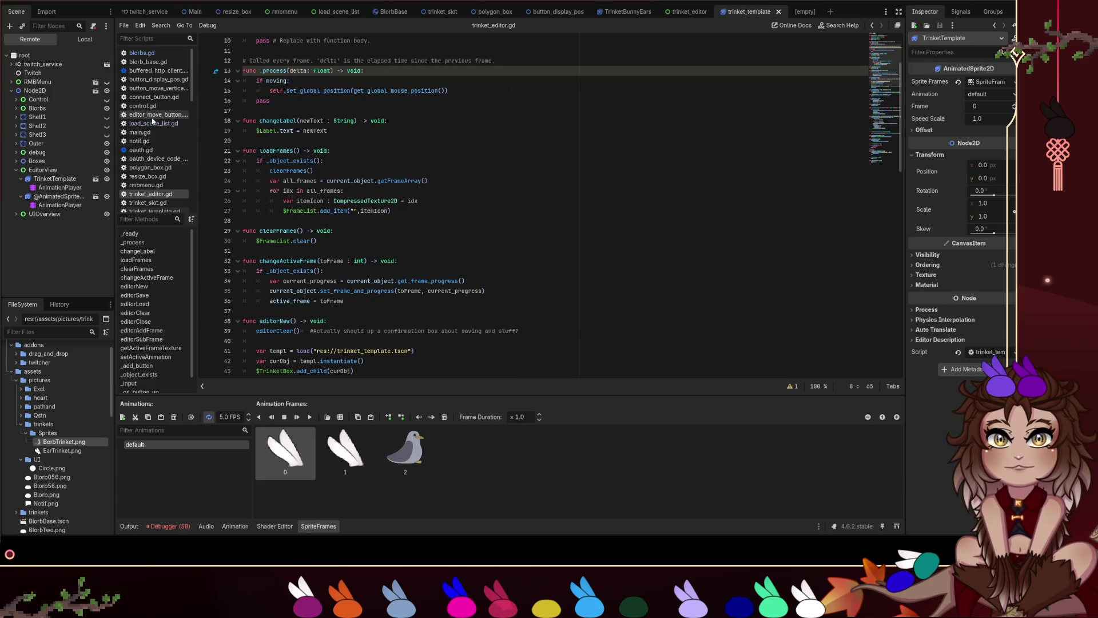
scroll(156, 203, "down", 1)
Open trinket_template.gd and set a breakpoint on loadVariant's add_frame line 66.
left_click(154, 191)
left_click(428, 183)
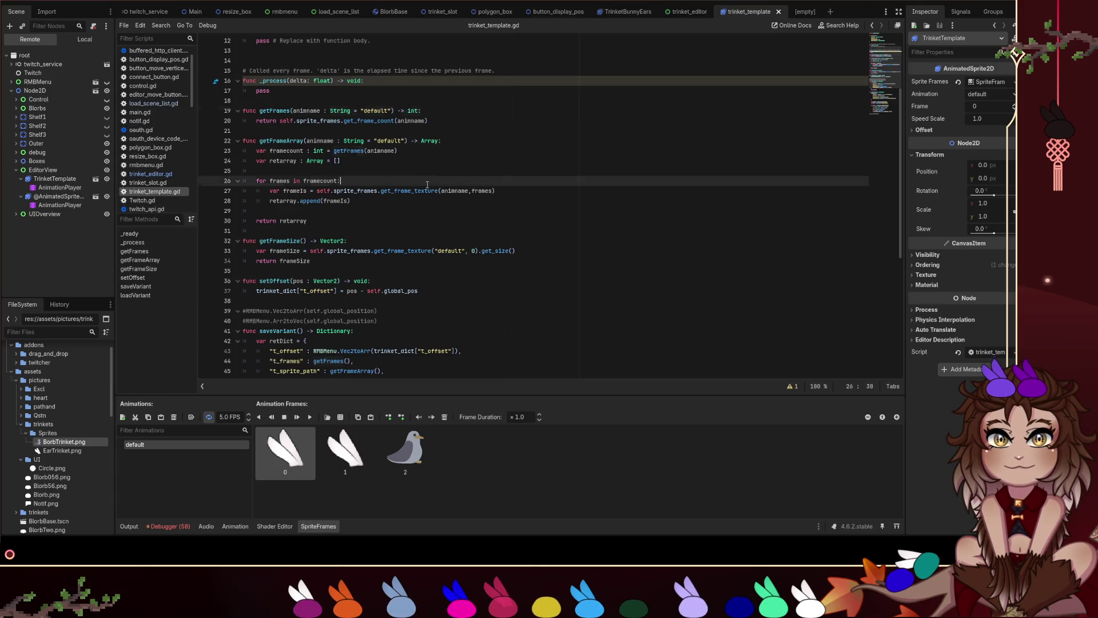
scroll(355, 198, "down", 7)
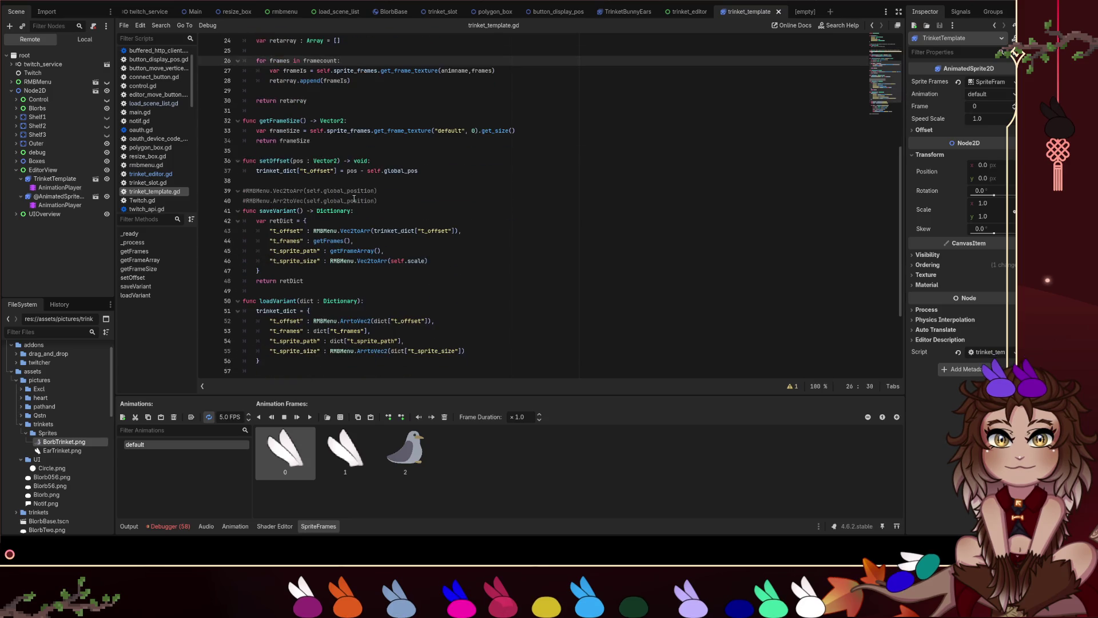
scroll(354, 198, "down", 1)
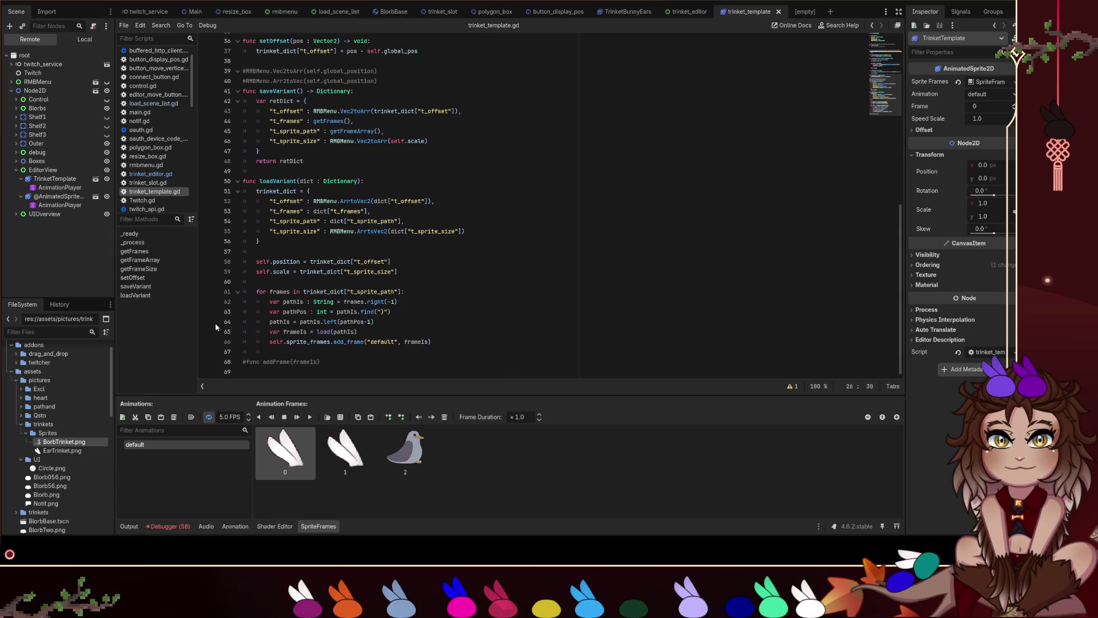
left_click(380, 322)
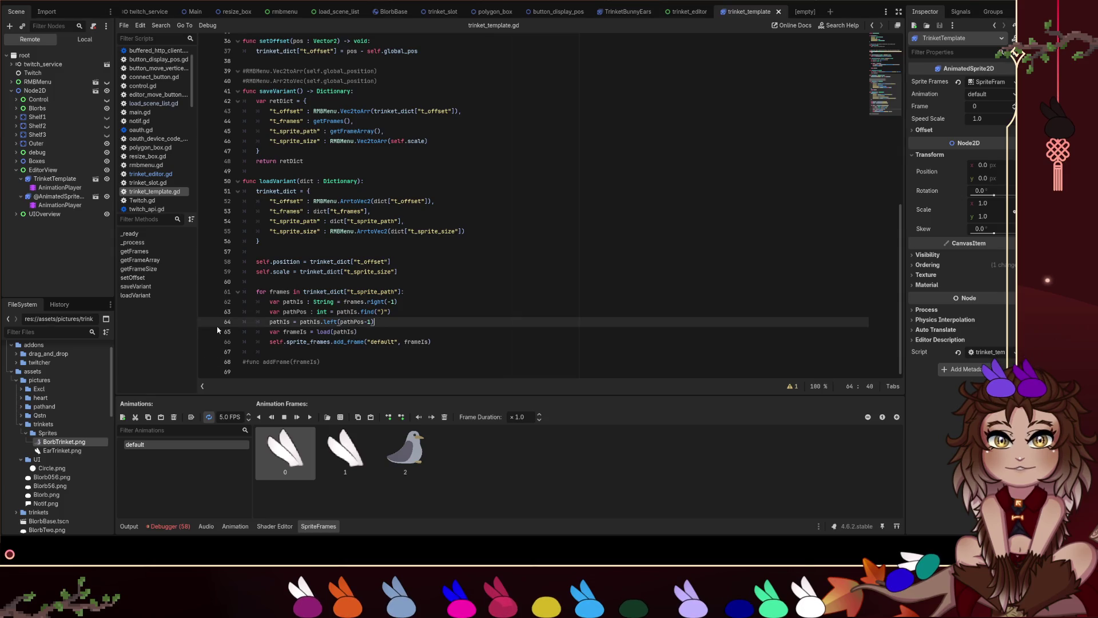
left_click(205, 342)
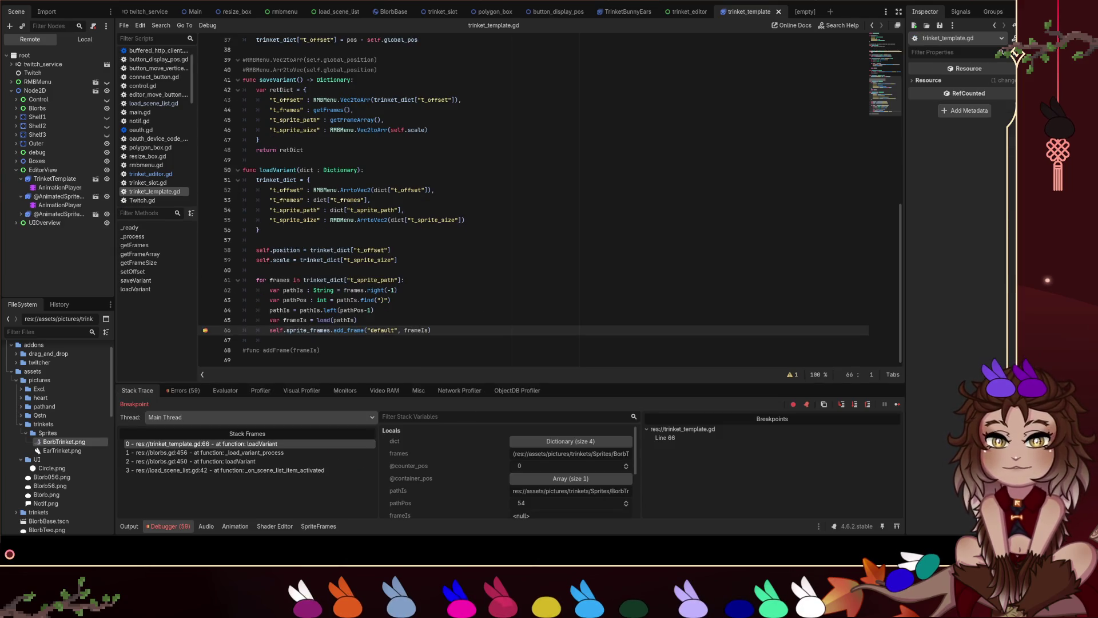
Comment out the pathIs.left trimming on line 64 of loadVariant and rerun the game.
left_click(471, 298)
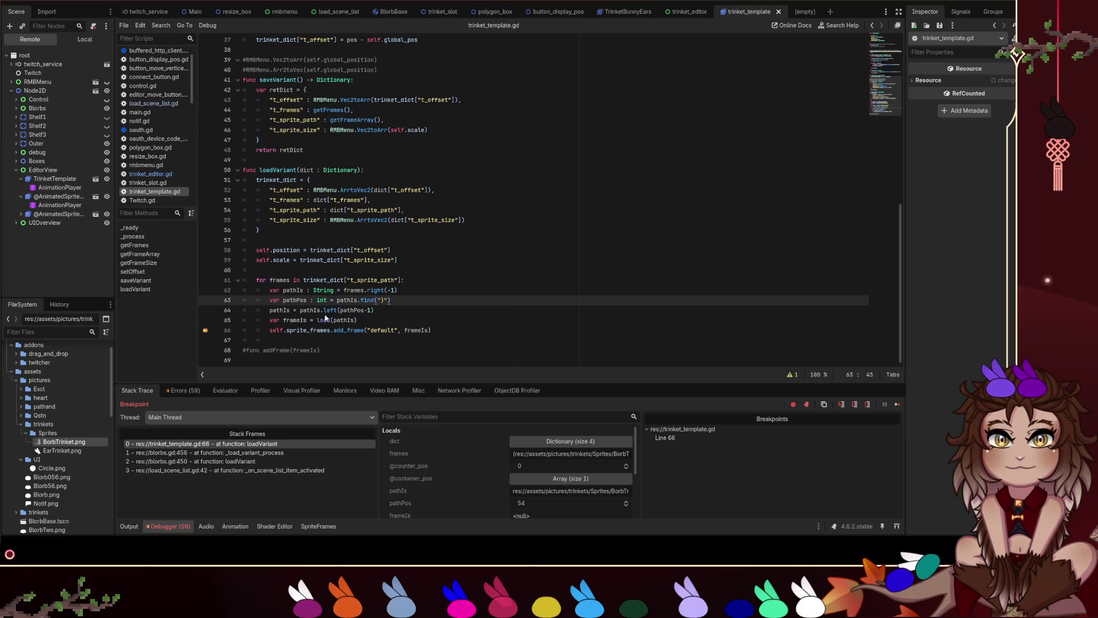
left_click(375, 311)
key("Home")
type("#")
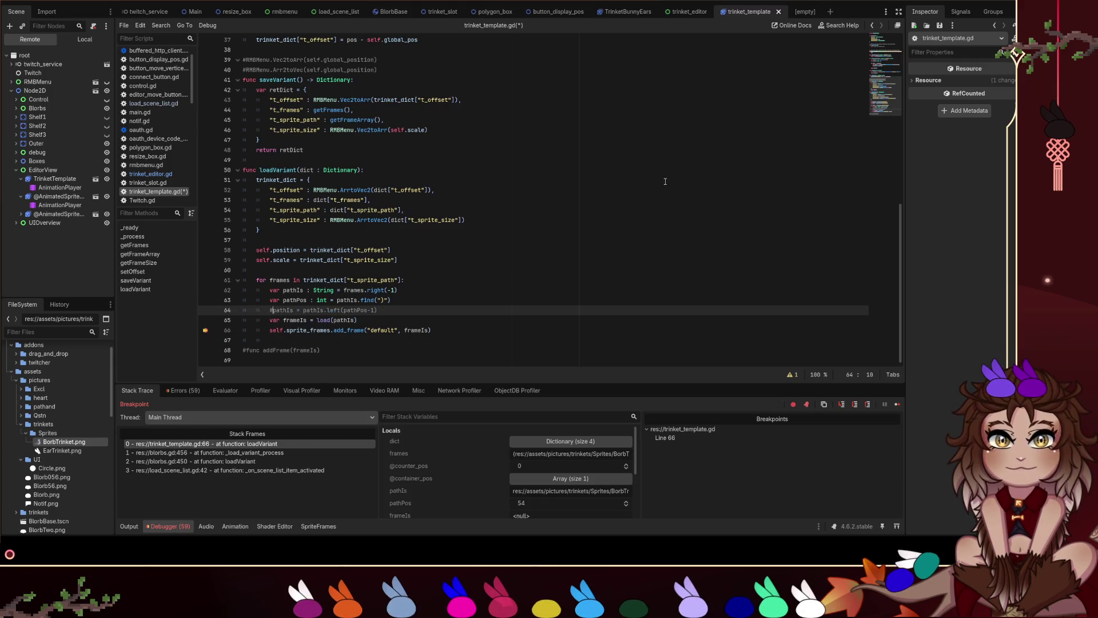
key("F5")
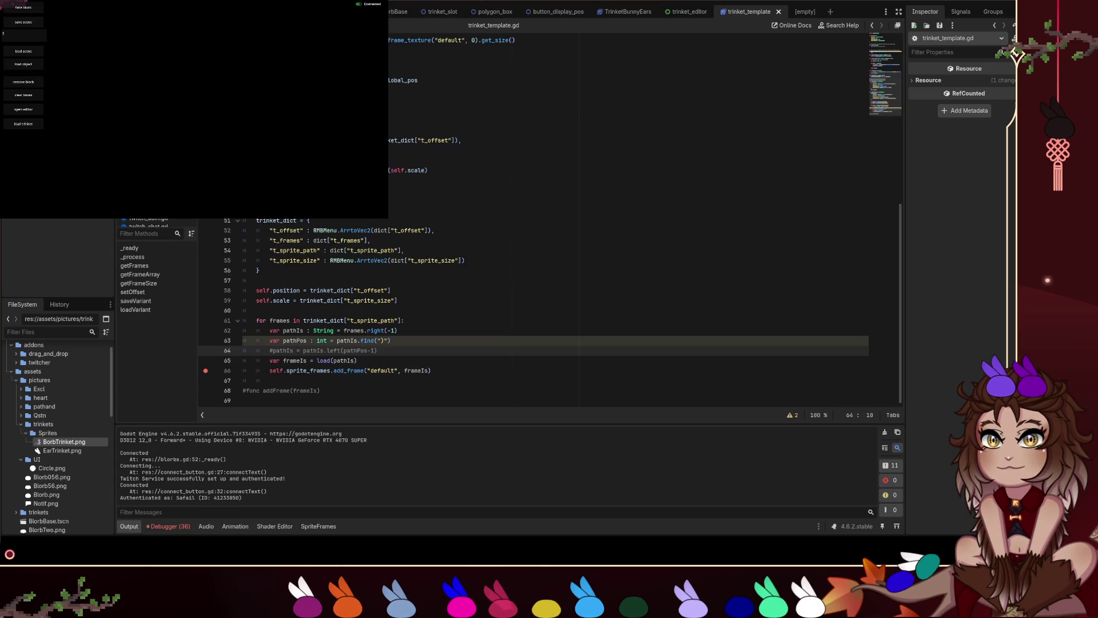
Load the first saved trinket, remove the line 66 breakpoint, and let the game continue.
left_click(23, 123)
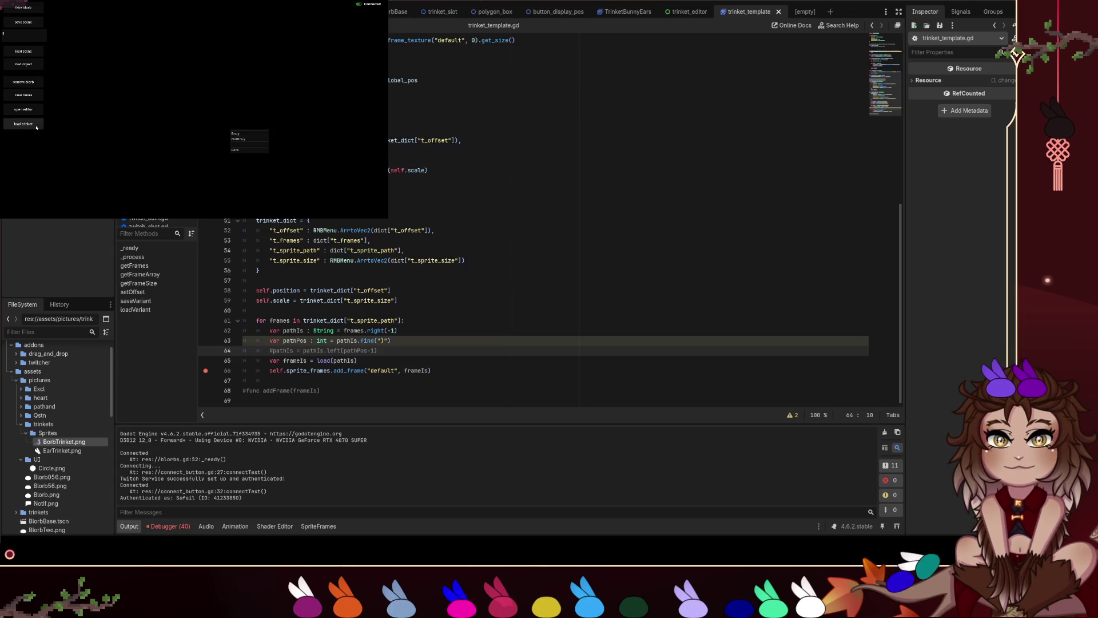
double_click(239, 133)
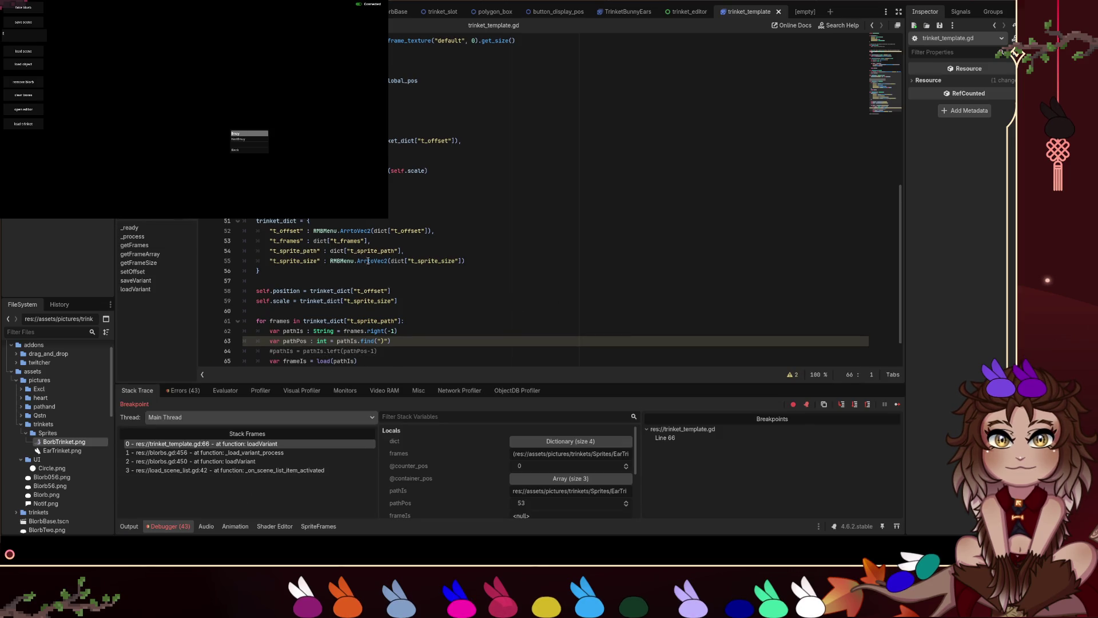
scroll(323, 261, "down", 2)
left_click(216, 329)
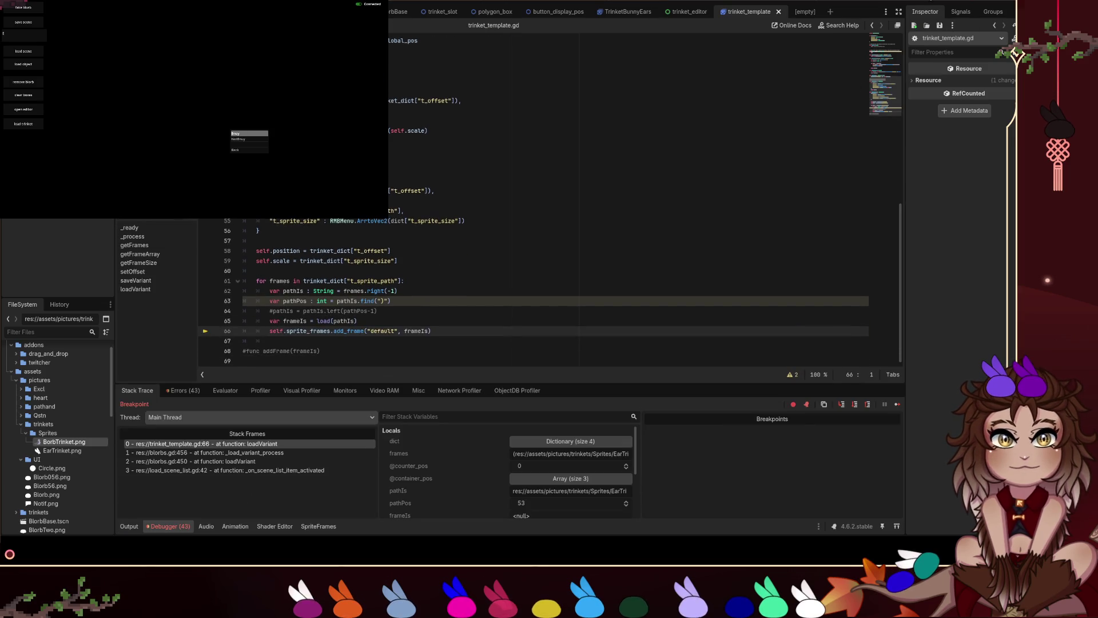
key("F12")
Add a trinket, restore the breakpoint on line 66, and load a saved trinket variant.
left_click(32, 123)
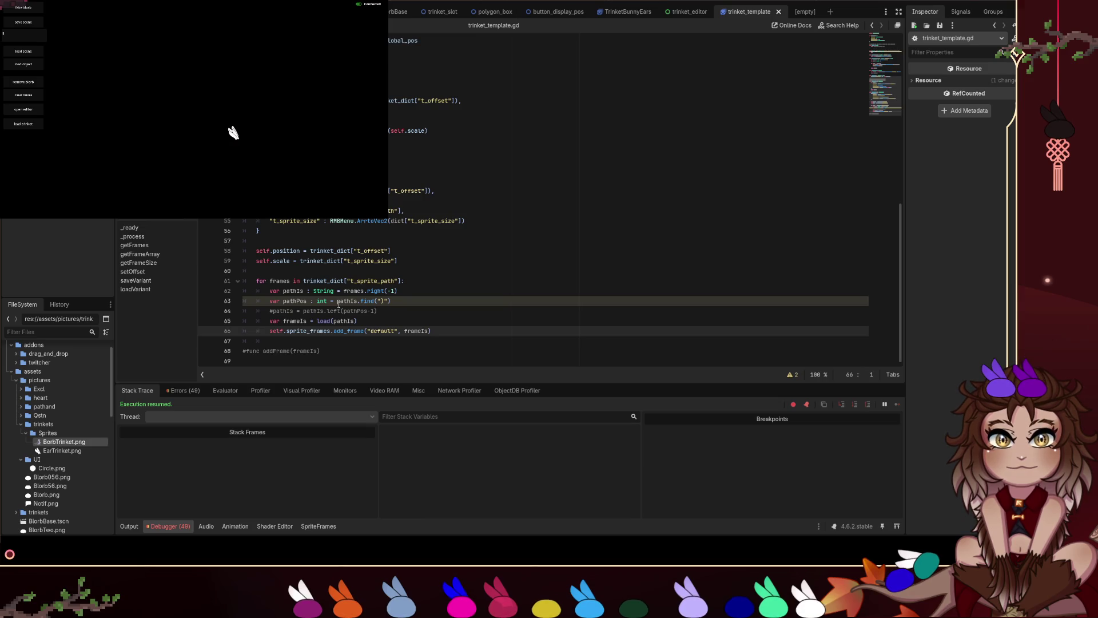
left_click(206, 331)
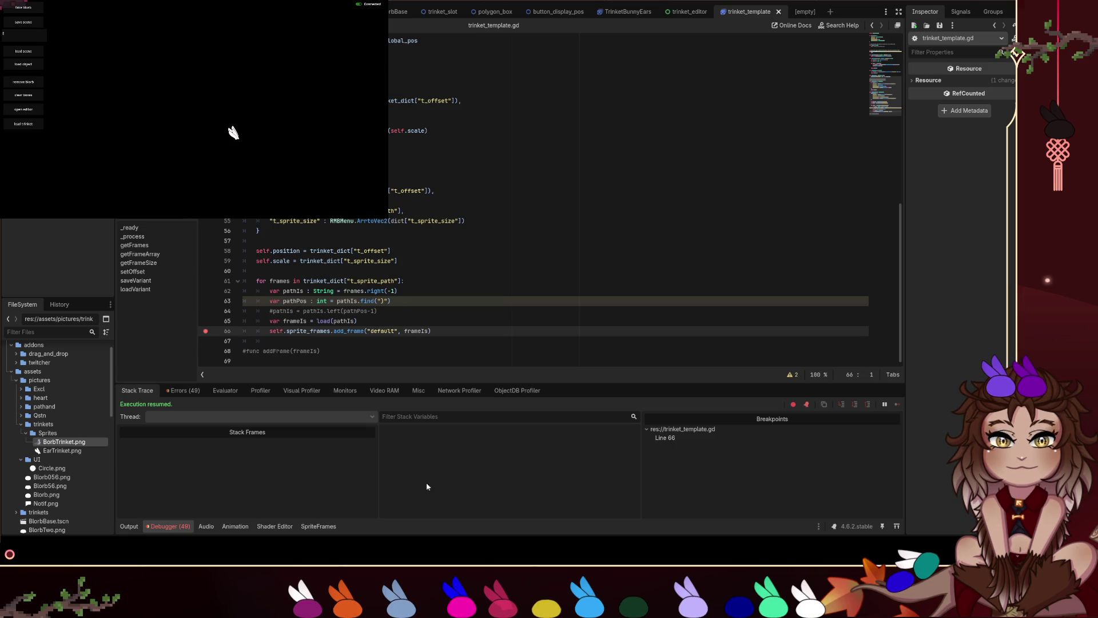
left_click(34, 124)
double_click(235, 134)
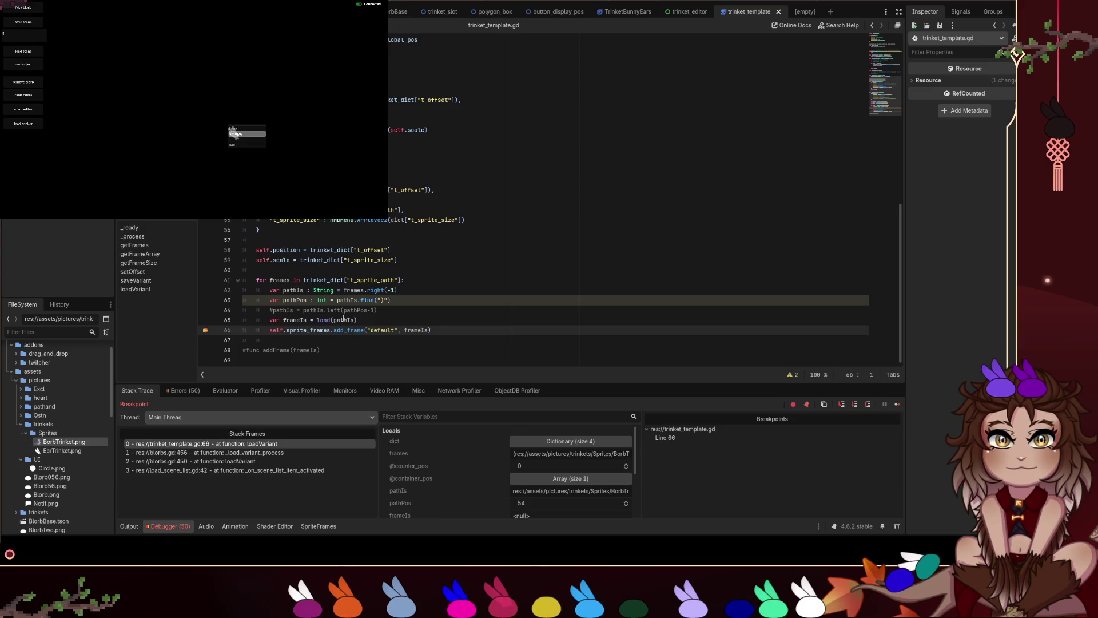
Uncomment line 64 as pathIs = pathIs.left(pathPos), without the -1, and resume execution.
left_click(378, 310)
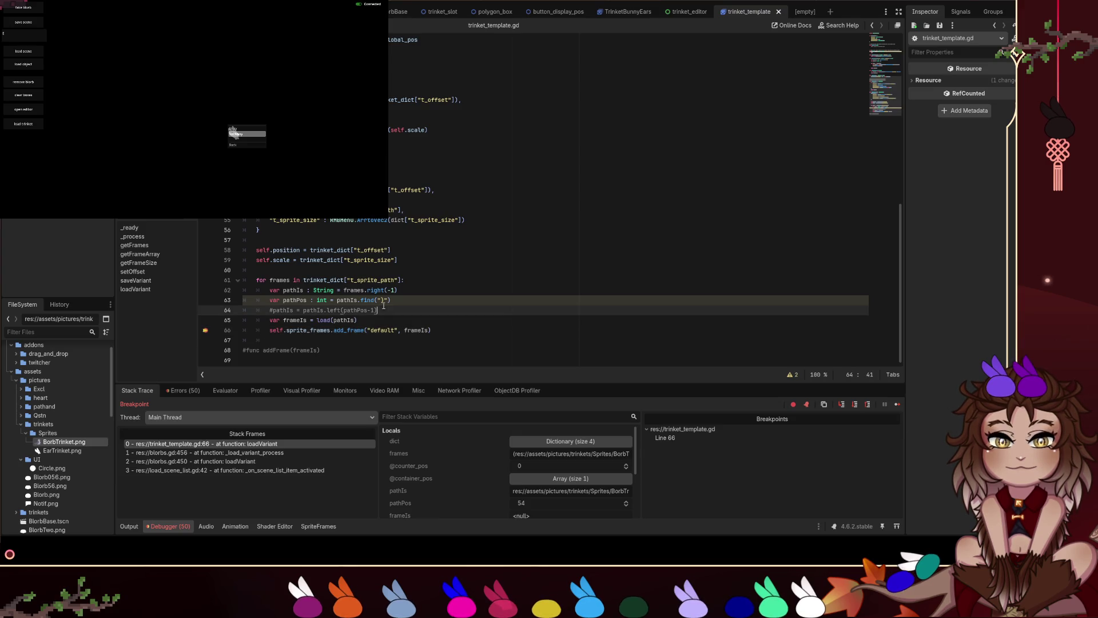
key("ctrl+k")
key("BackSpace")
key("BackSpace")
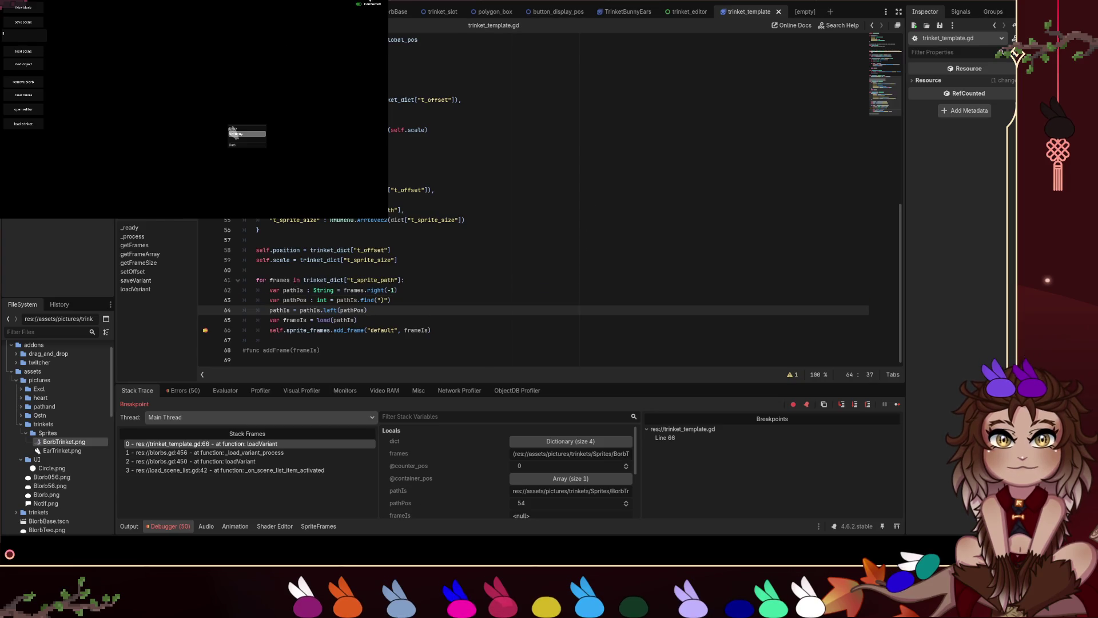
key("F12")
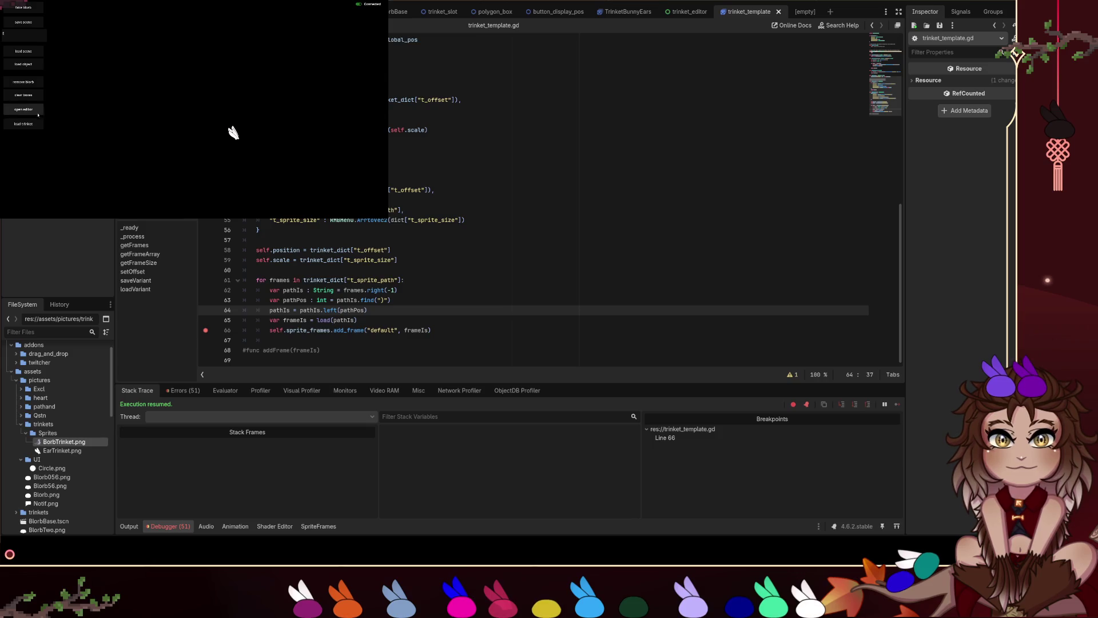
Load saved trinkets in the game and inspect the frameIs textures at the line-66 breakpoint.
double_click(244, 137)
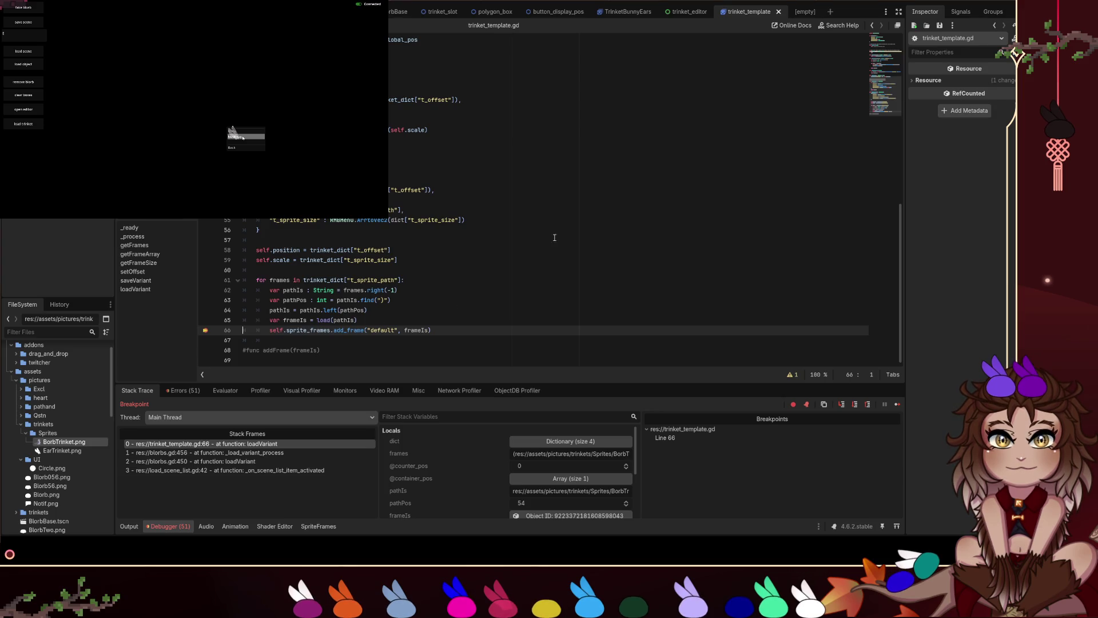
key("F12")
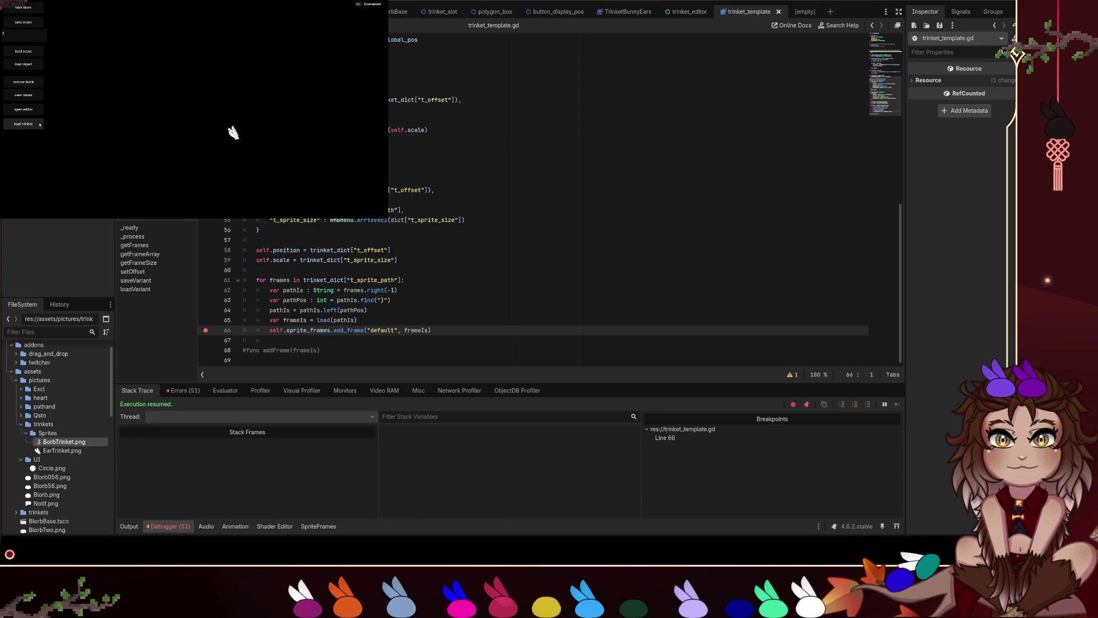
right_click(232, 132)
double_click(231, 131)
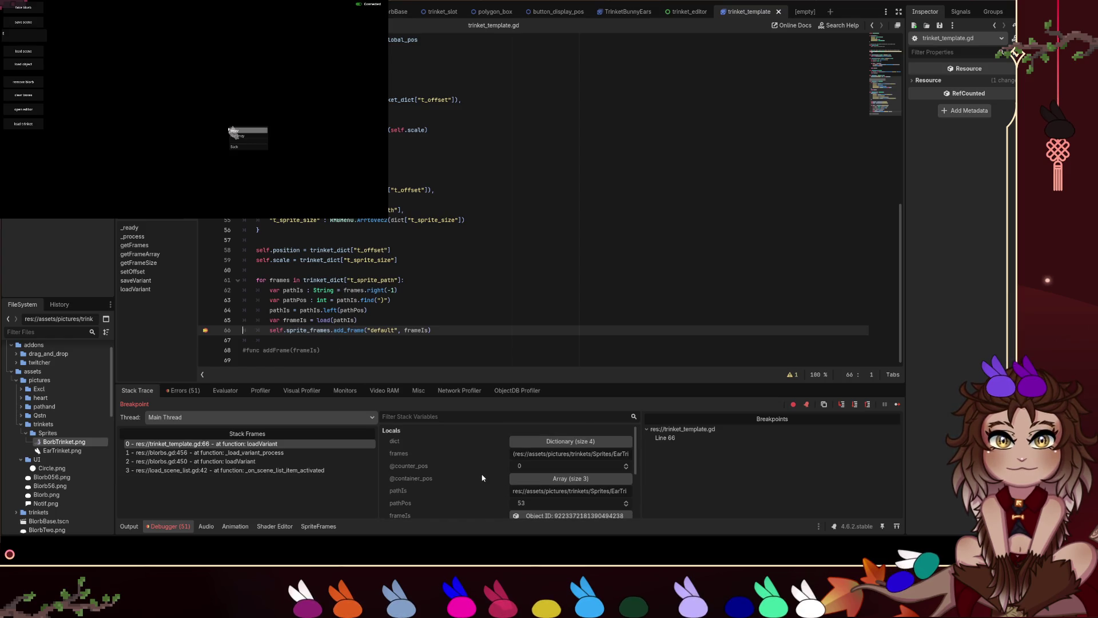
scroll(483, 478, "down", 1)
left_click(534, 505)
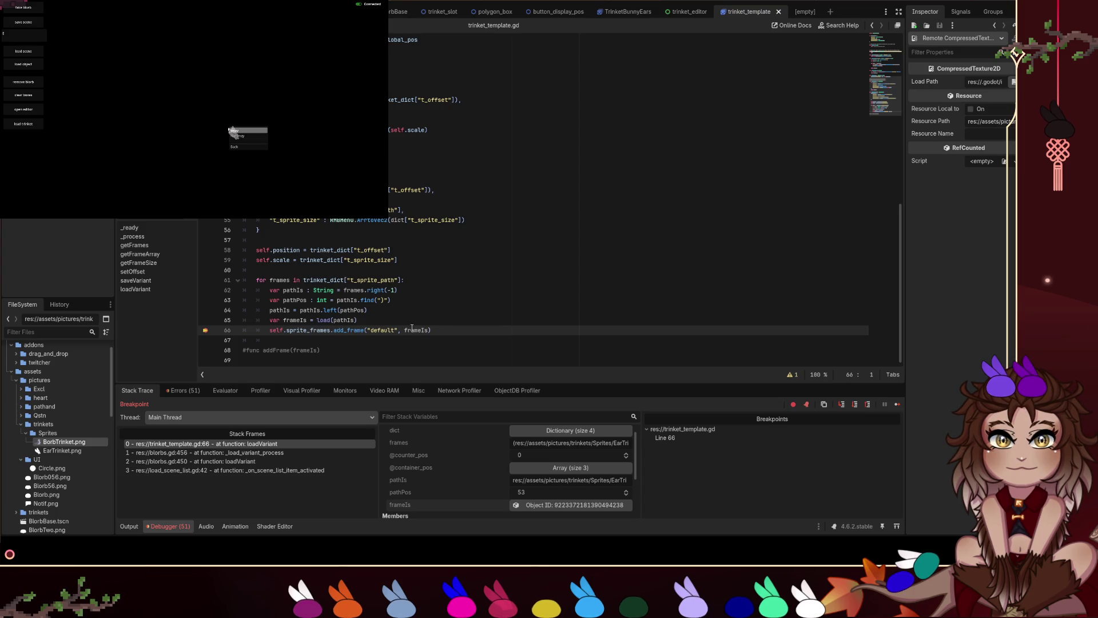
key("F12")
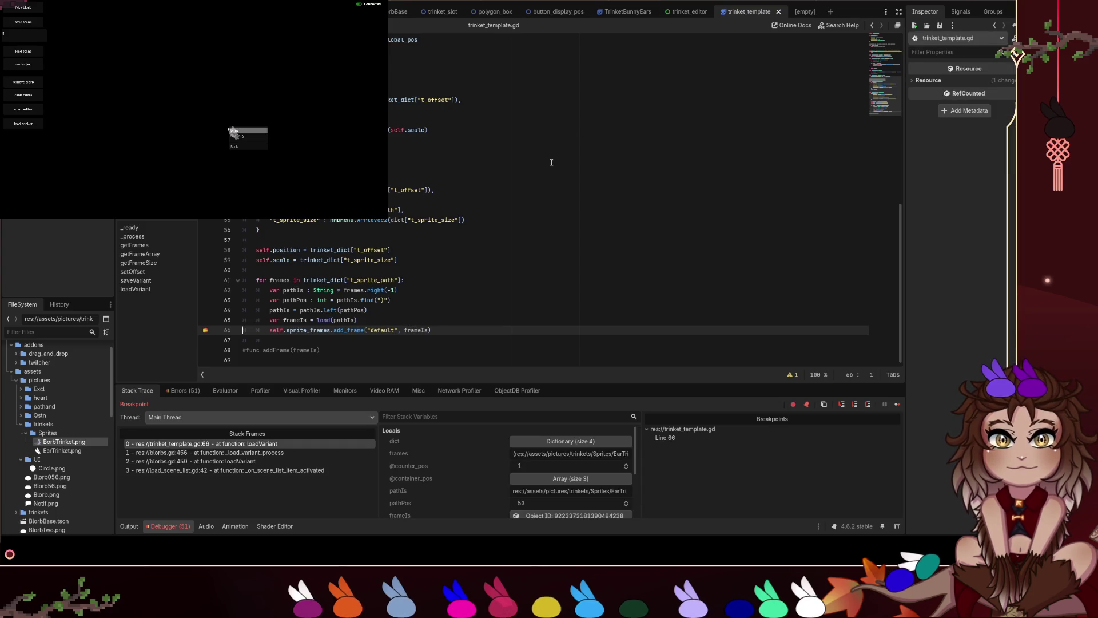
Remove the line-66 breakpoint, inspect a remote AnimatedSprite2D's Sprite Frames, then stop the game.
left_click(205, 330)
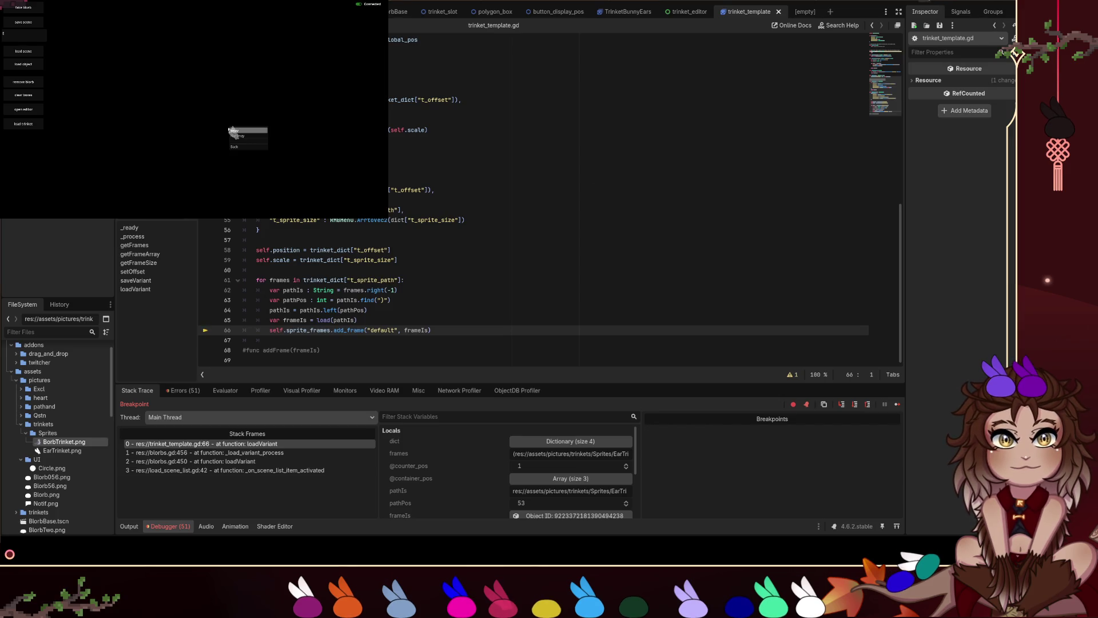
key("F12")
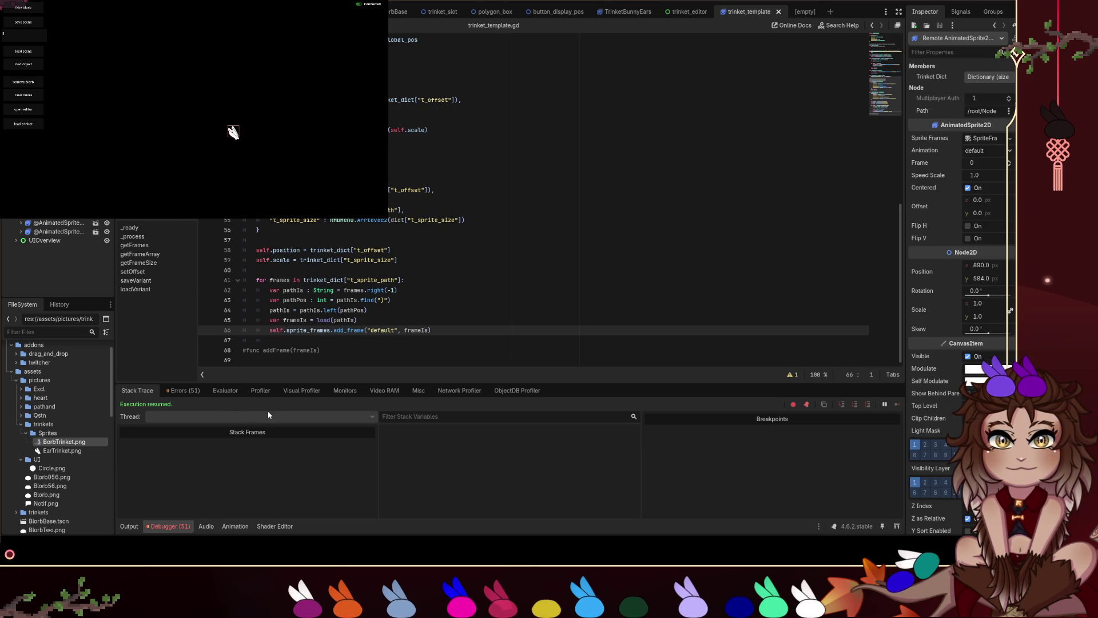
left_click(227, 521)
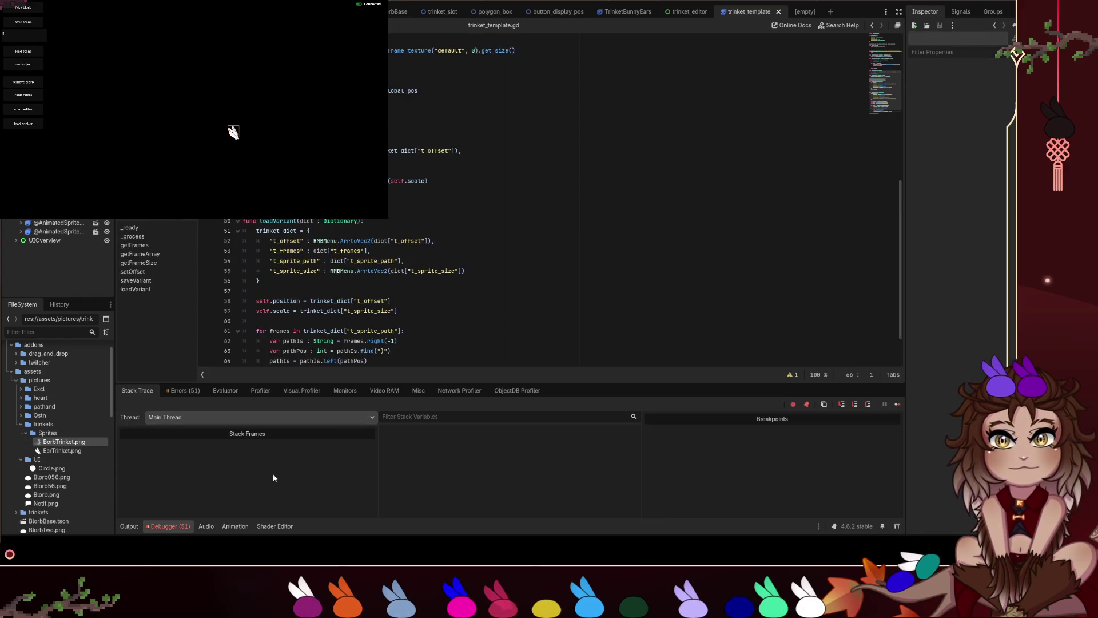
left_click(235, 526)
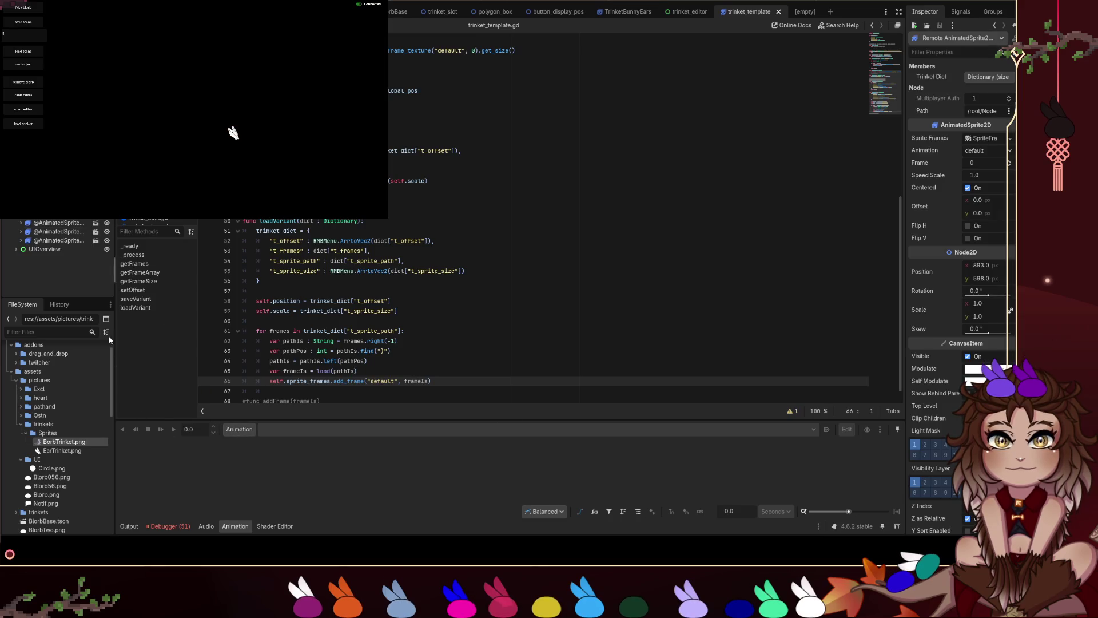
left_click(74, 223)
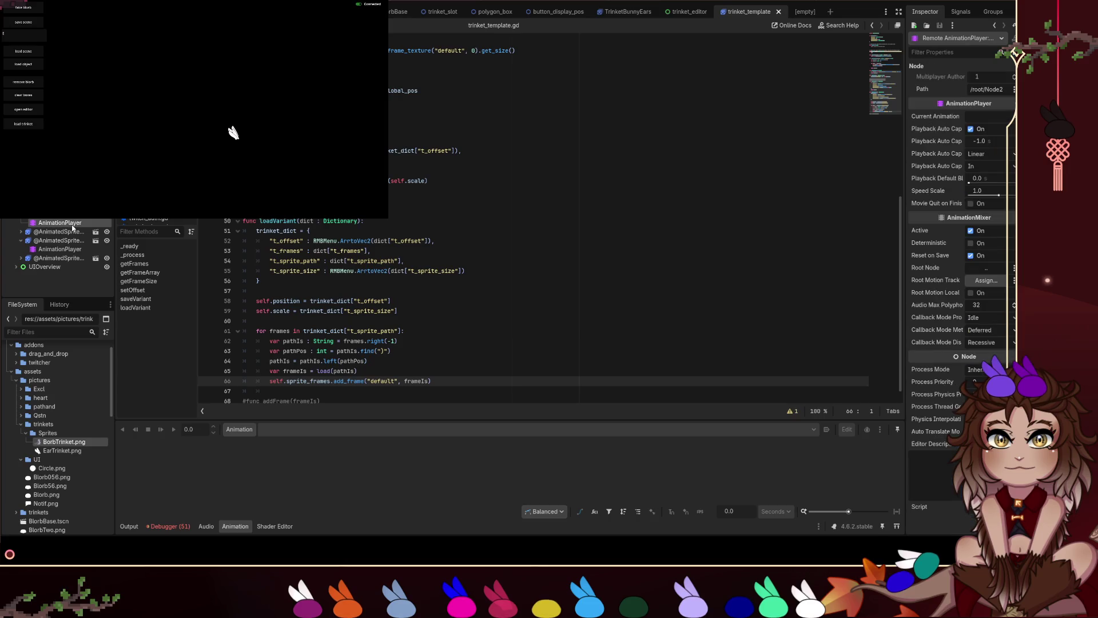
left_click(72, 277)
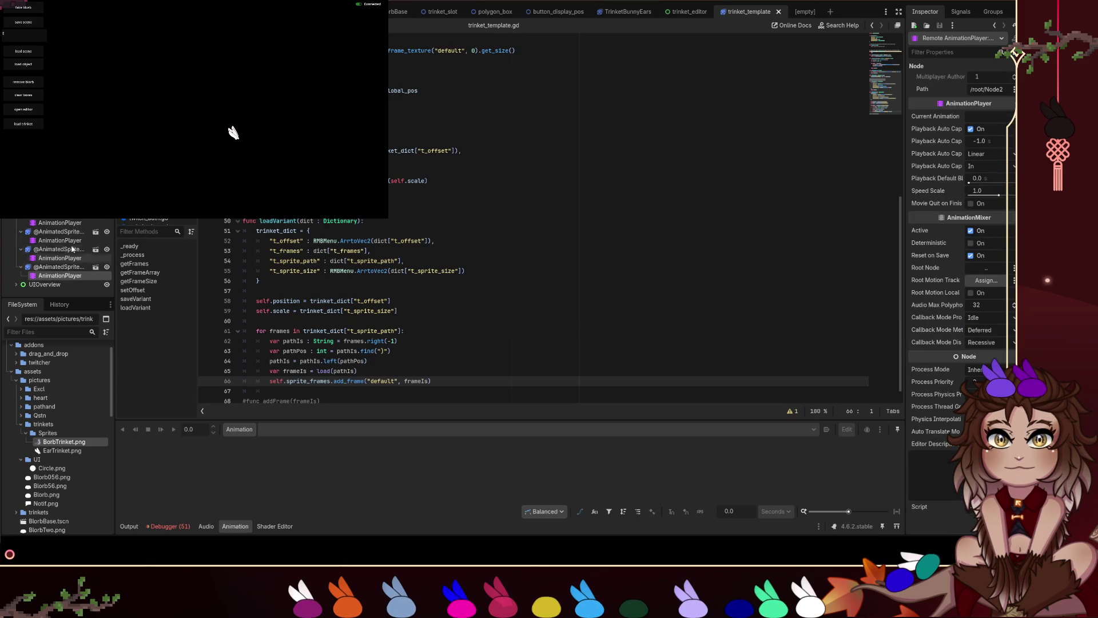
left_click(233, 133)
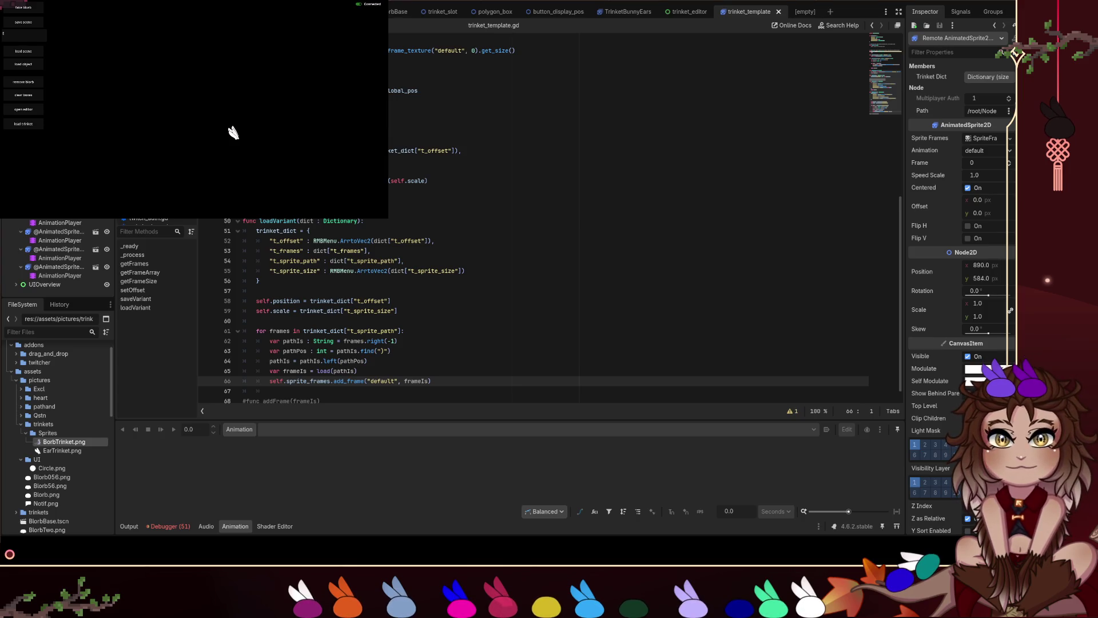
left_click(981, 139)
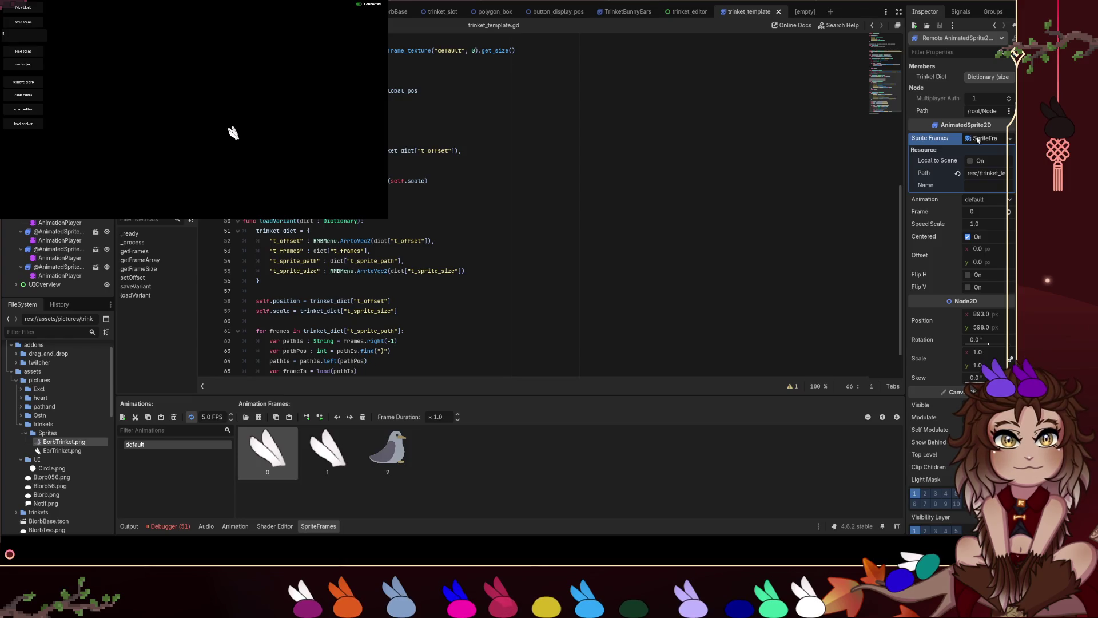
key("F8")
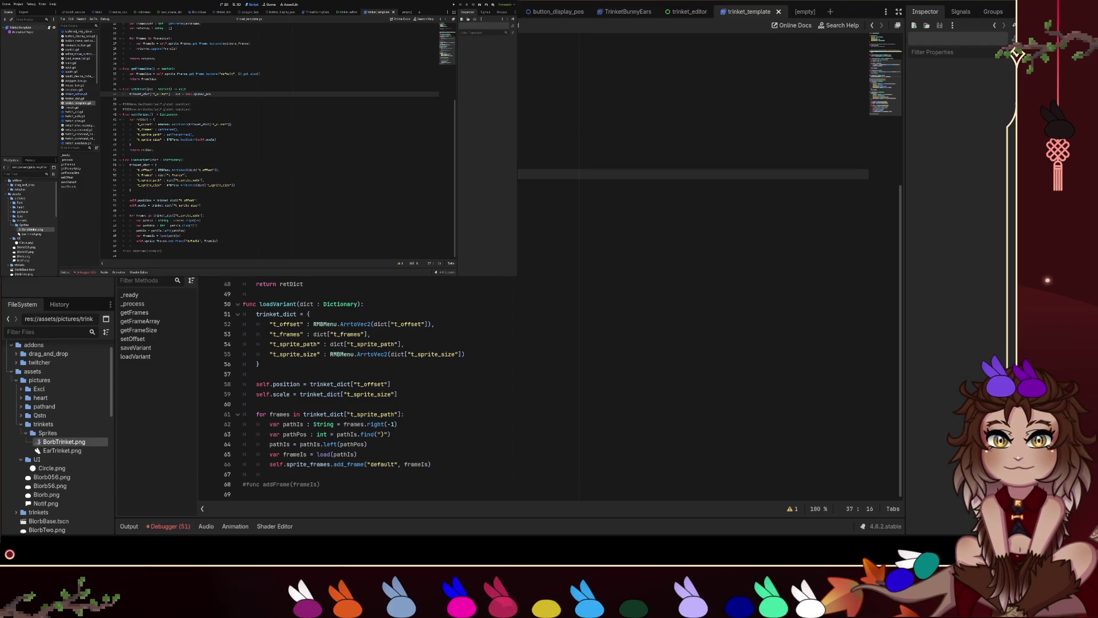
left_click(304, 284)
scroll(433, 279, "up", 8)
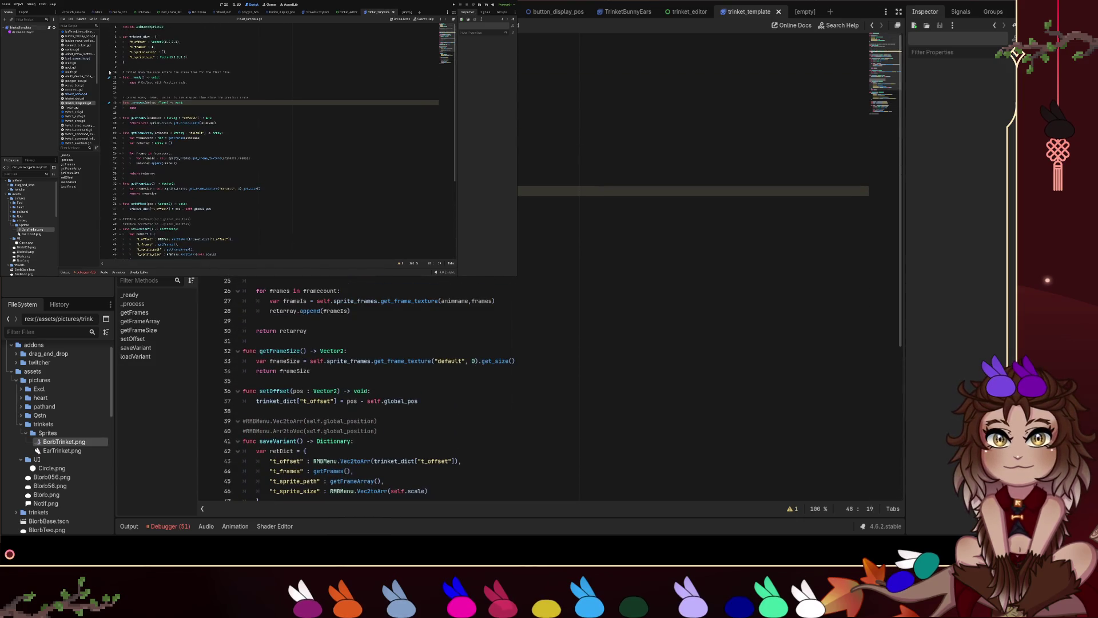
left_click(71, 33)
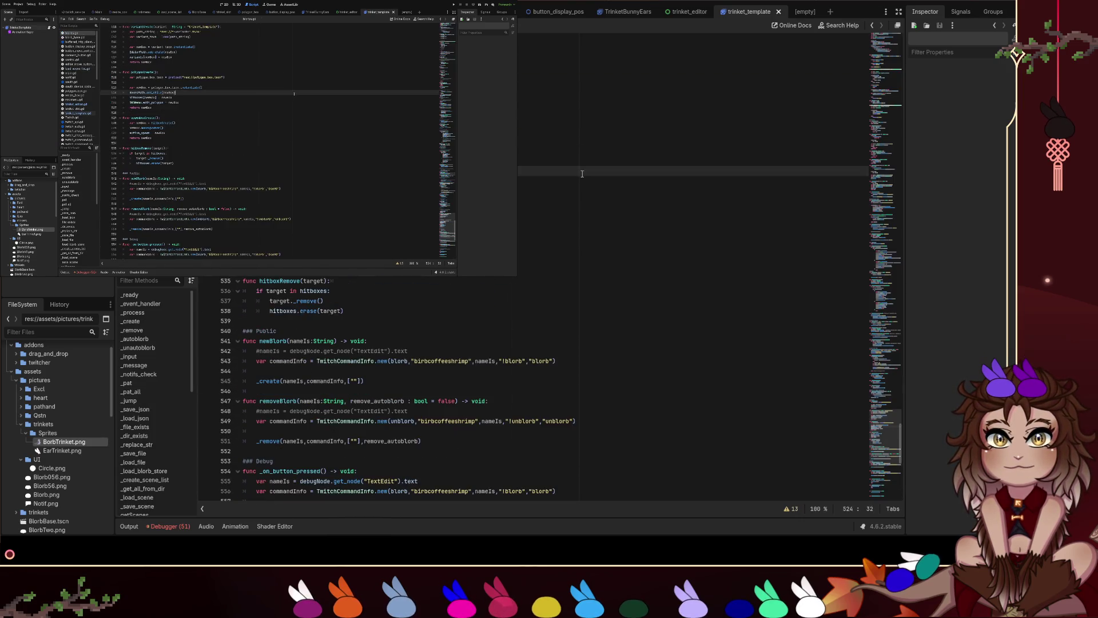
scroll(582, 174, "up", 10)
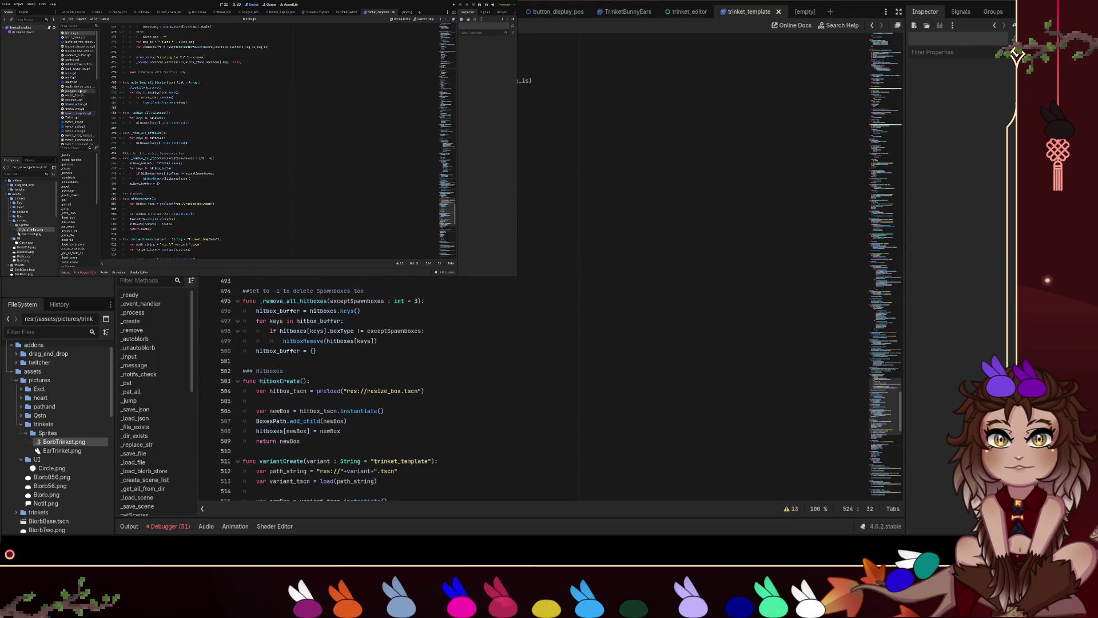
left_click(81, 91)
scroll(550, 389, "up", 5)
scroll(549, 389, "down", 4)
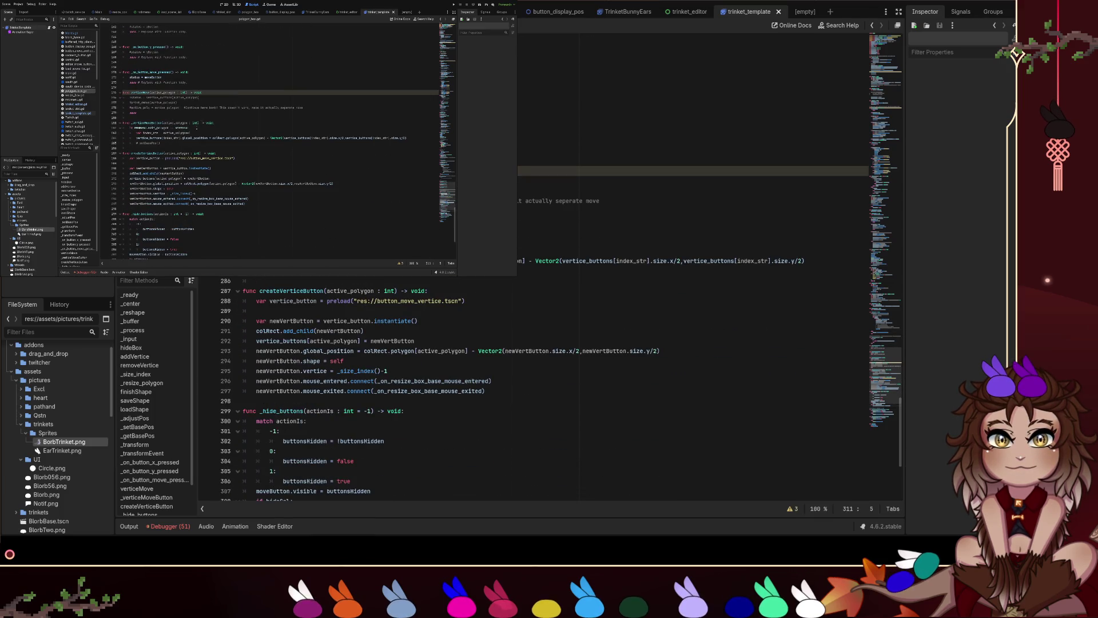
scroll(402, 296, "down", 1)
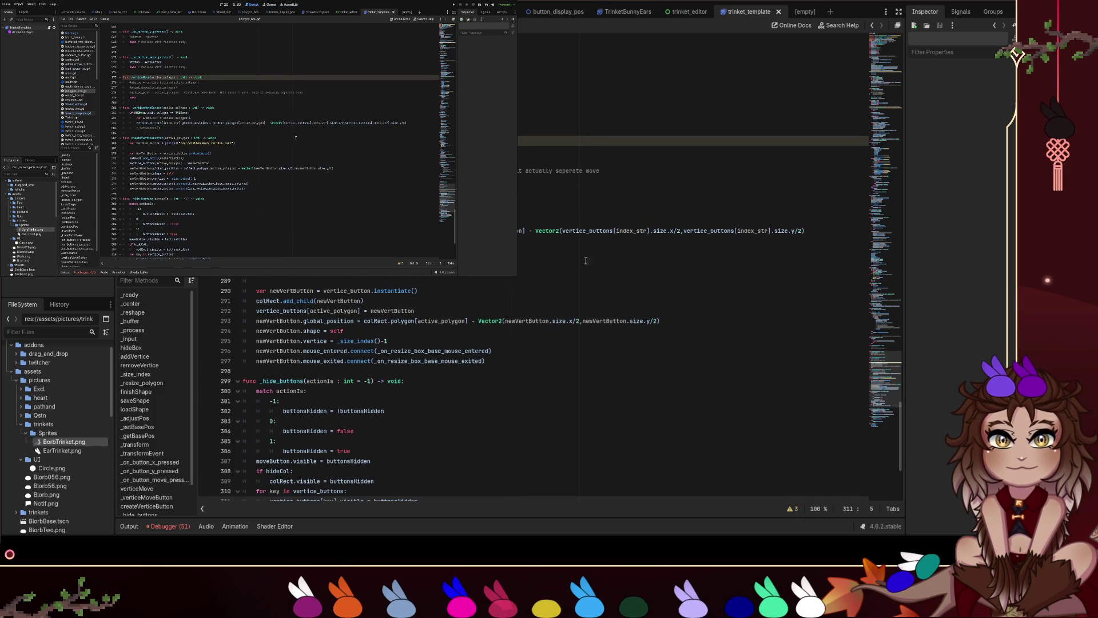
scroll(601, 389, "down", 6)
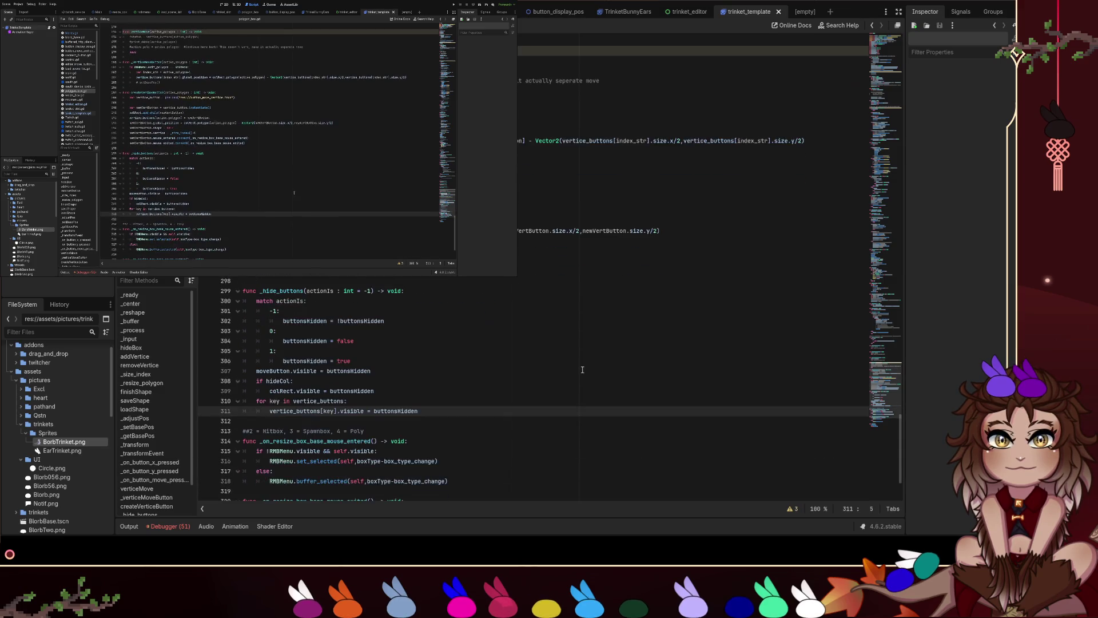
scroll(566, 360, "up", 12)
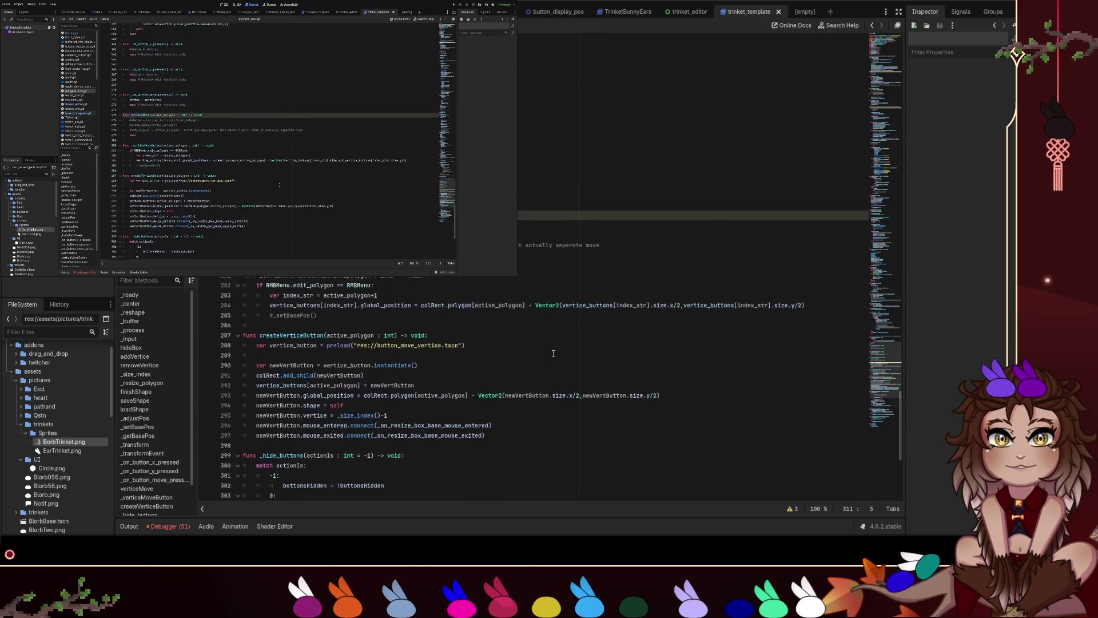
scroll(553, 354, "up", 9)
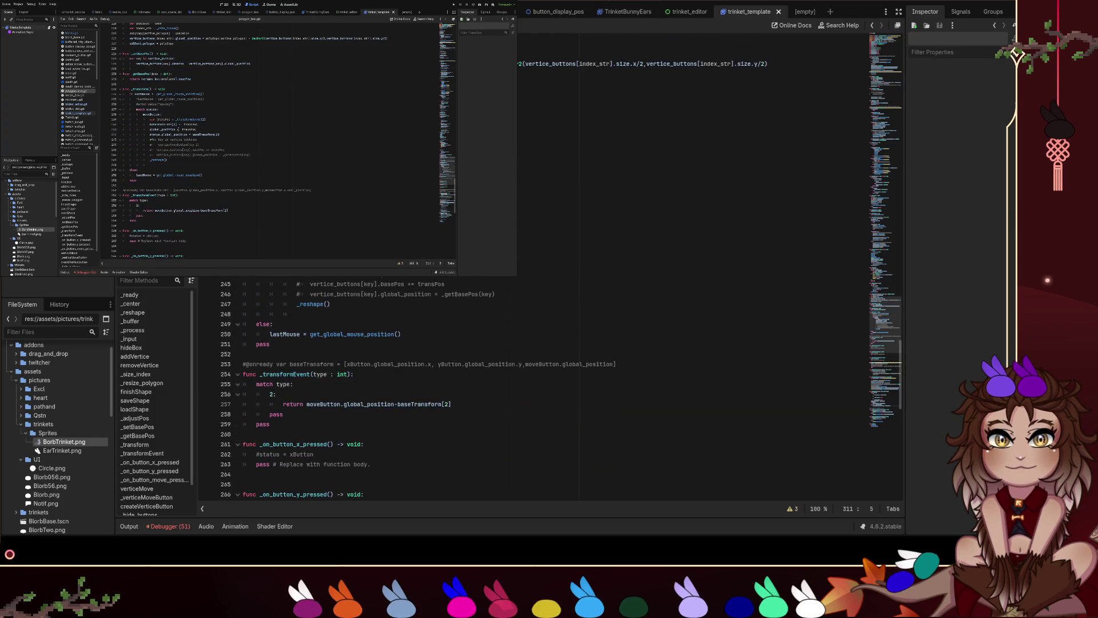
scroll(410, 279, "up", 4)
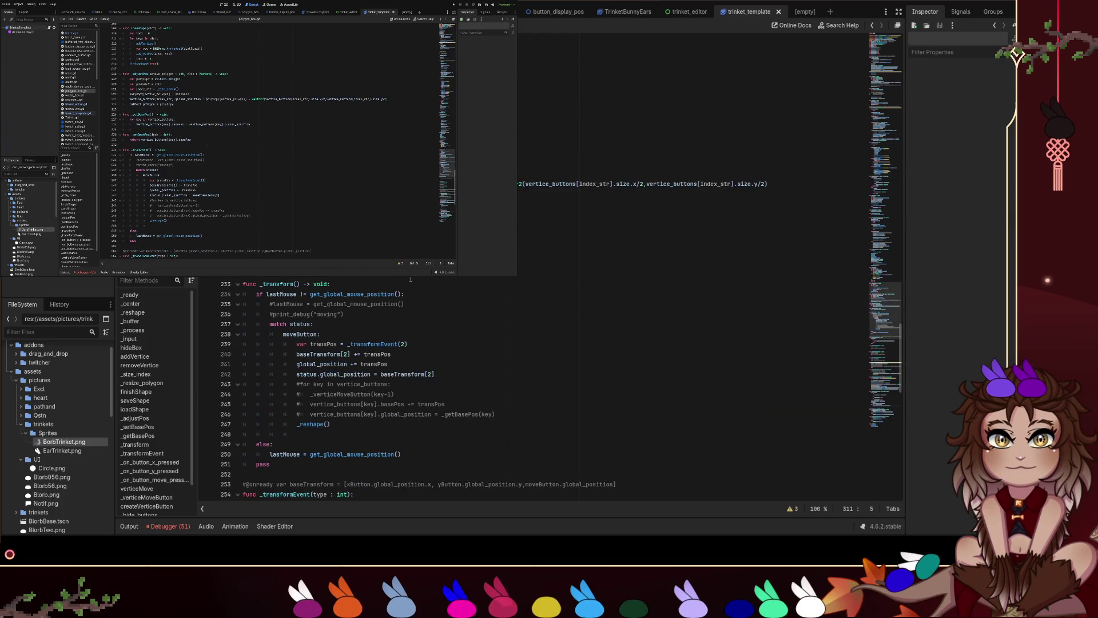
scroll(410, 279, "up", 3)
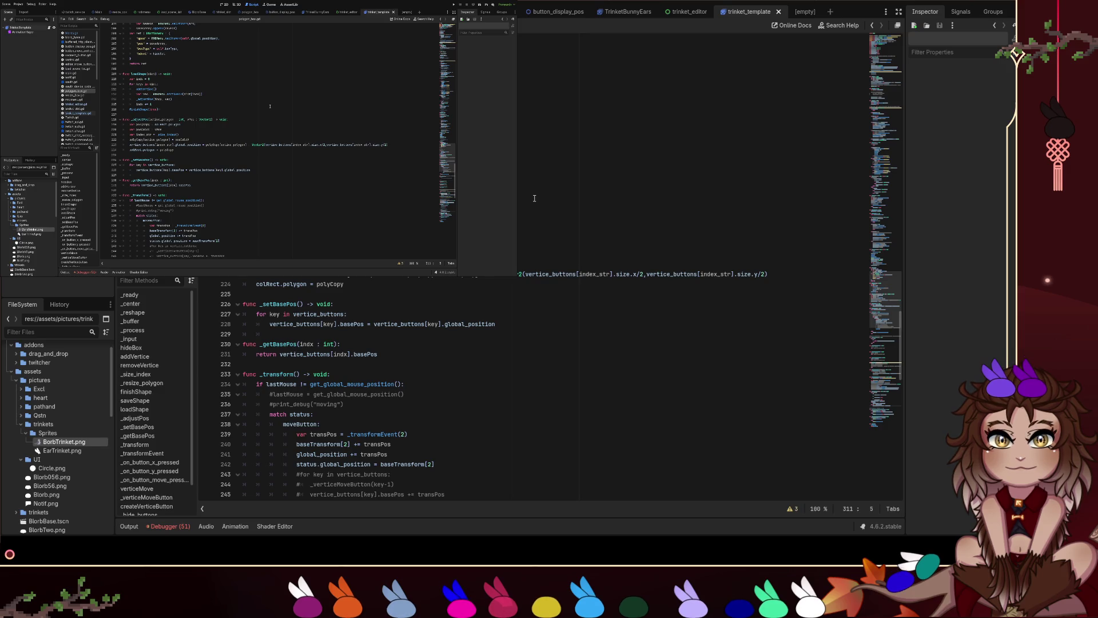
scroll(533, 223, "up", 5)
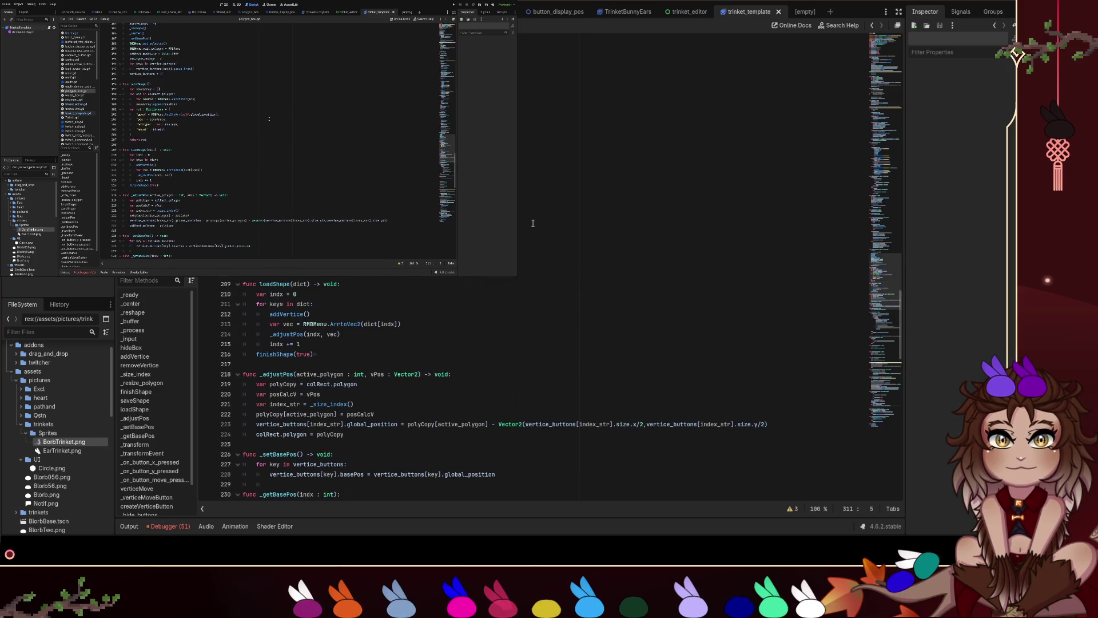
scroll(533, 223, "up", 2)
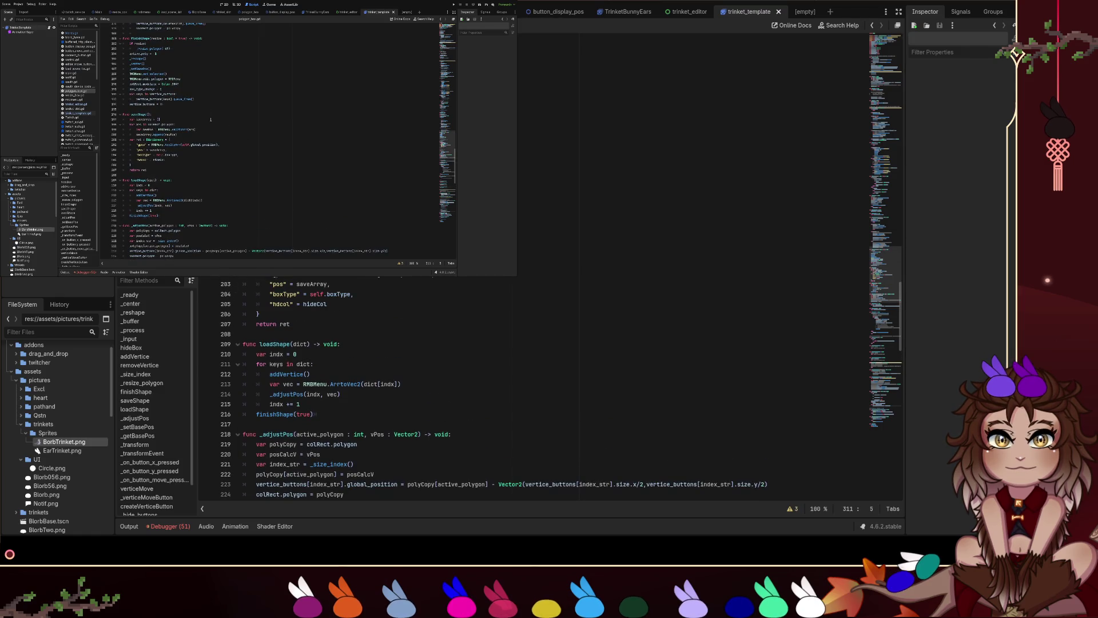
scroll(458, 389, "up", 10)
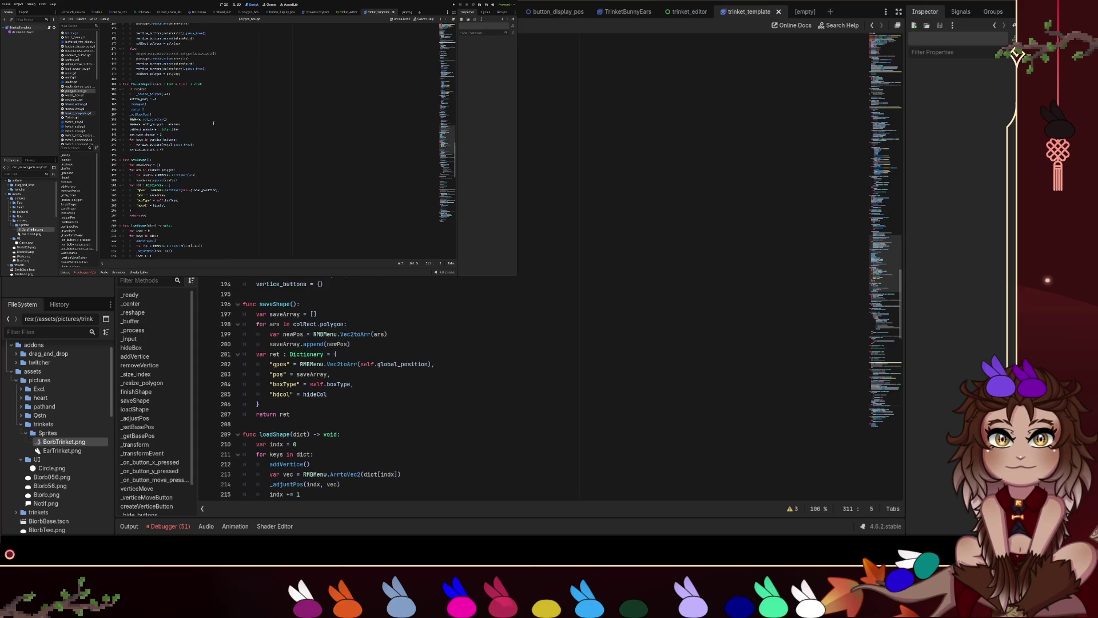
scroll(343, 389, "up", 2)
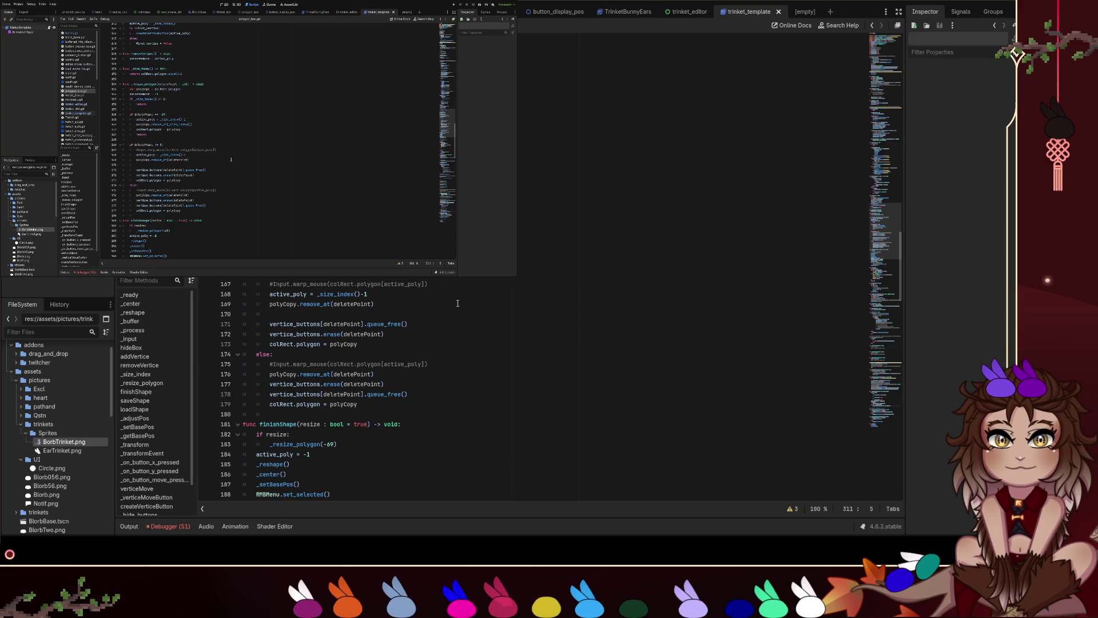
scroll(462, 370, "up", 8)
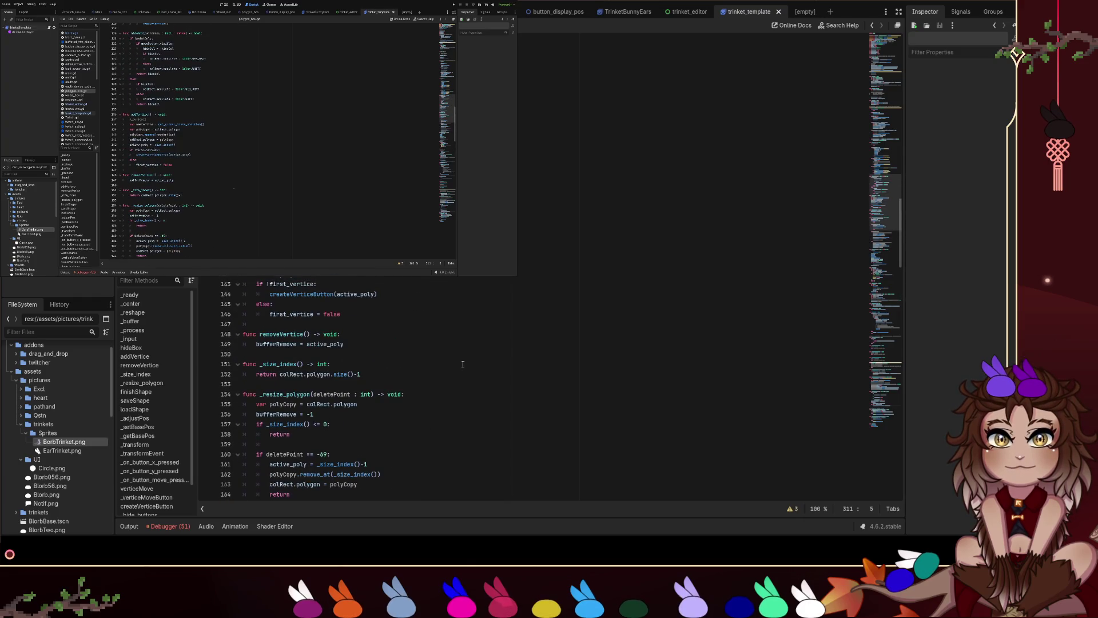
left_click(188, 130)
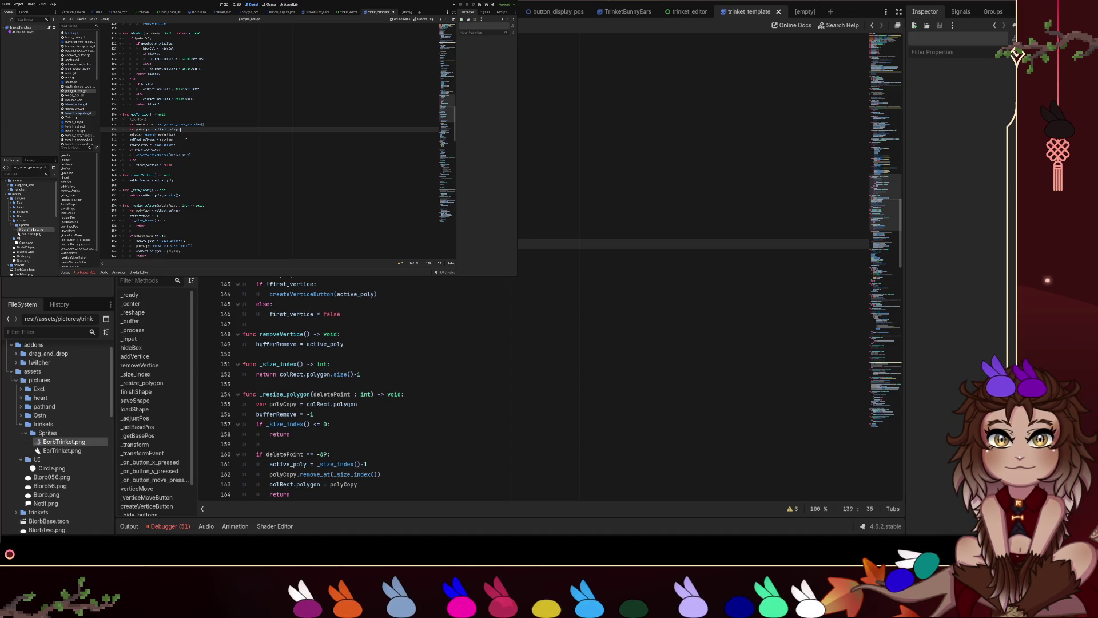
Copy polyCopy lines 139–141 from polygon_box.gd, then open the trinket scripts.
left_click_drag(178, 140, 123, 130)
key("ctrl+c")
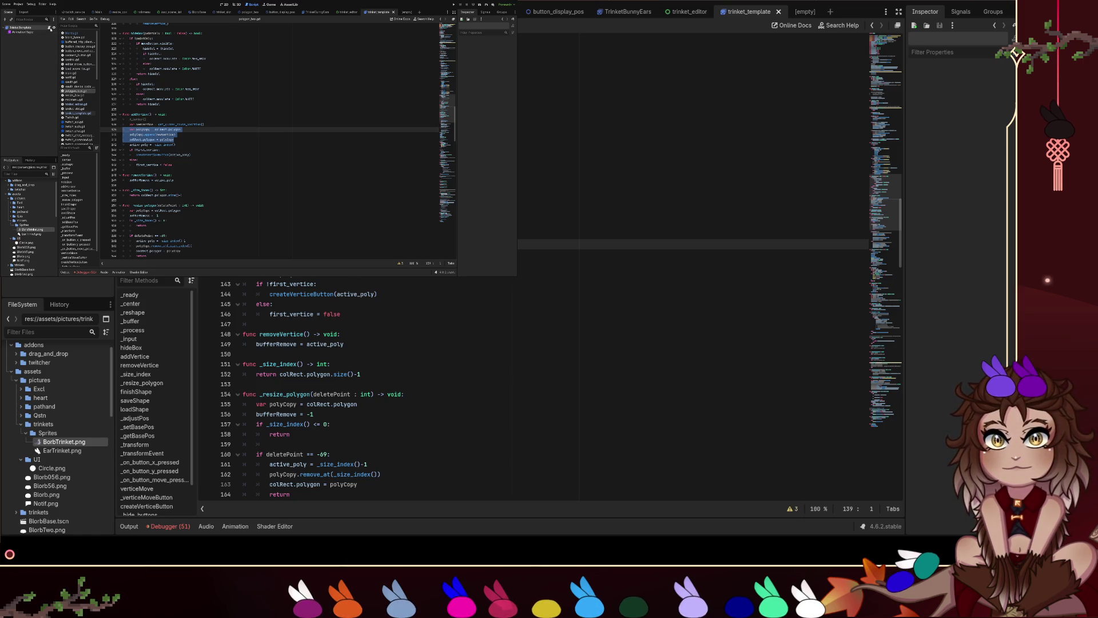
left_click(49, 28)
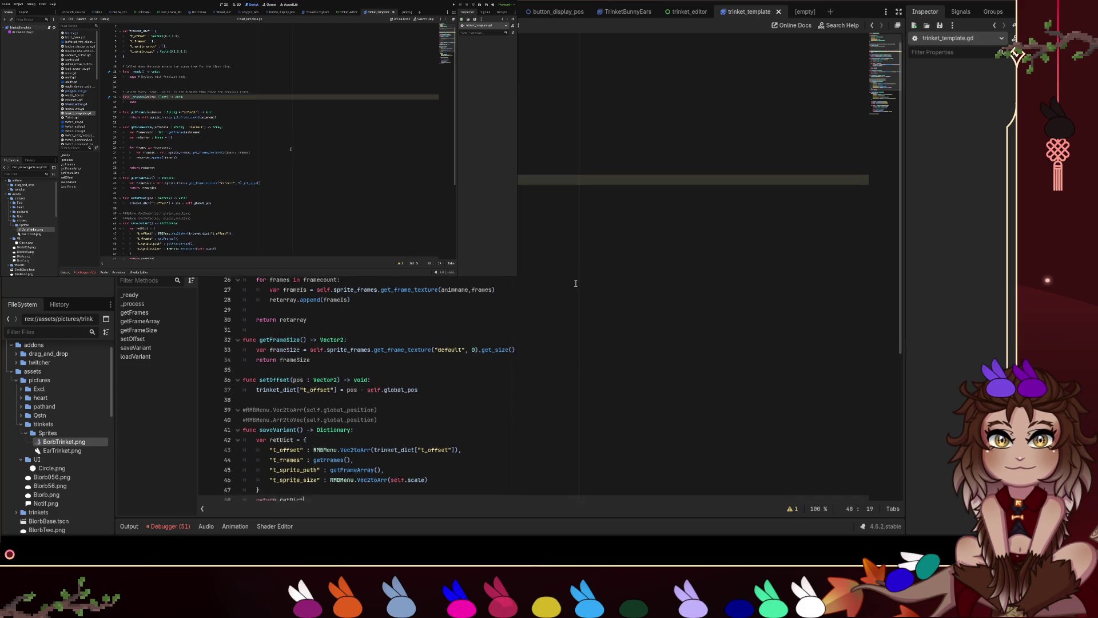
scroll(576, 283, "down", 7)
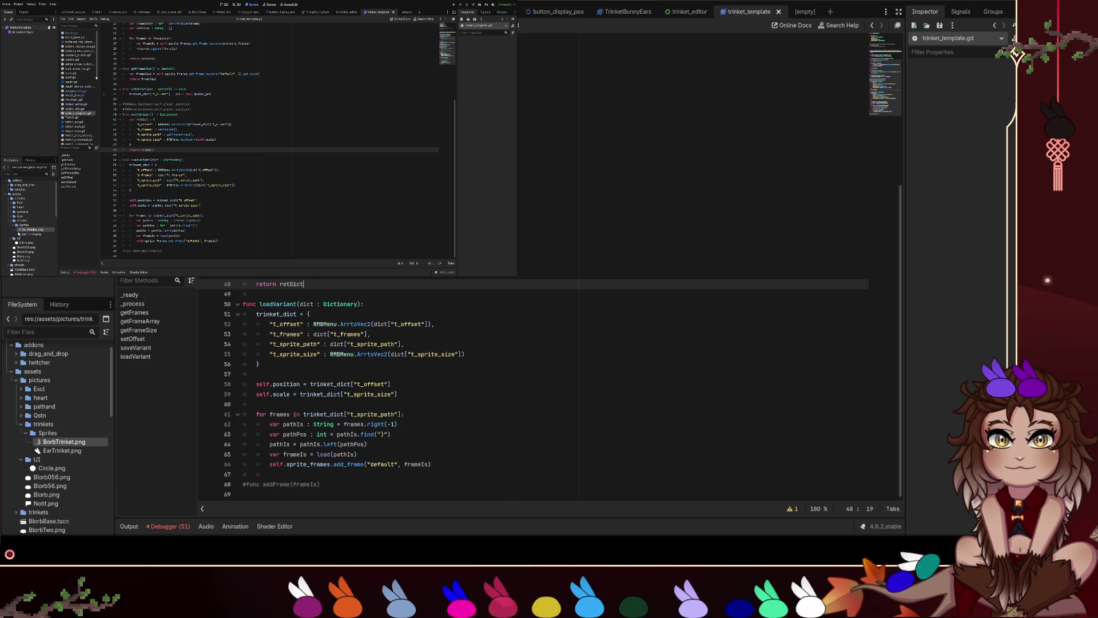
left_click(93, 104)
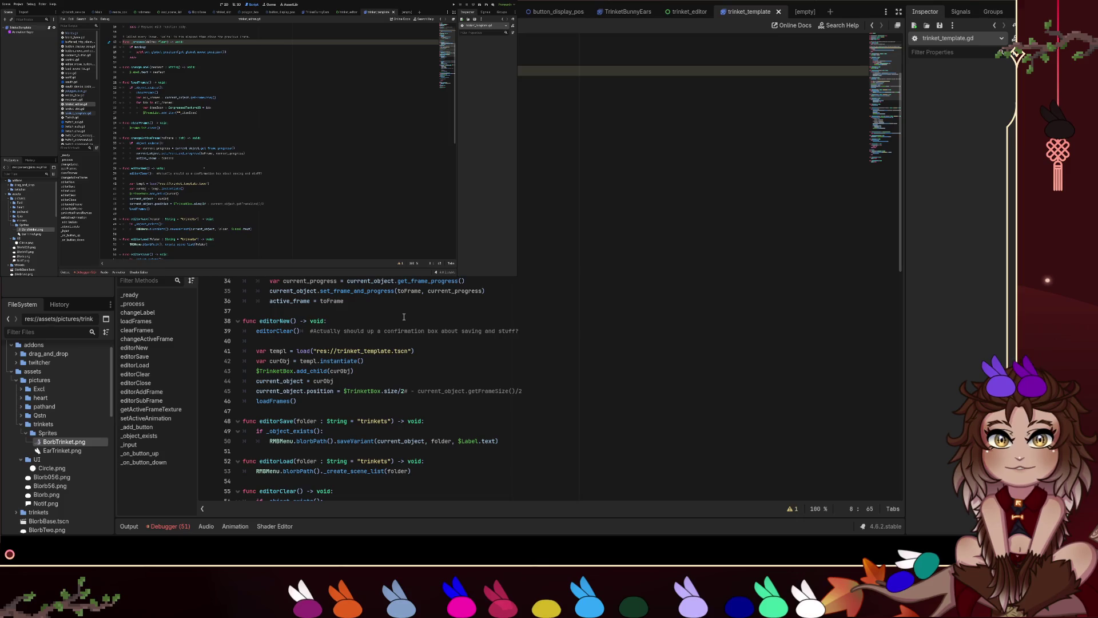
Add a new function _unique_copy(): below line 81 in trinket_editor.gd.
scroll(403, 317, "down", 10)
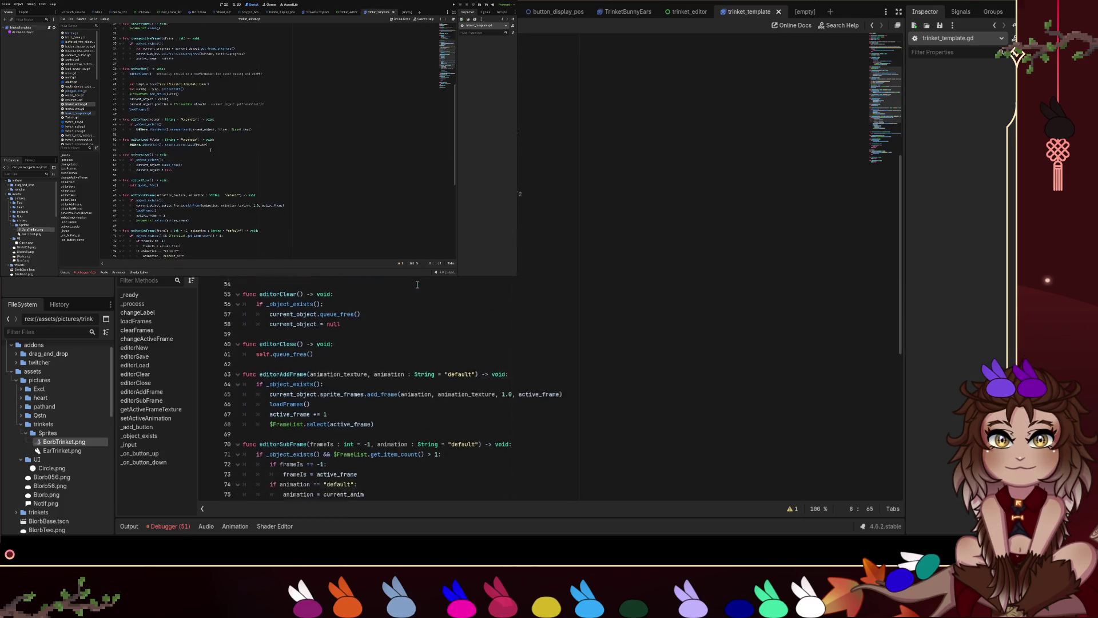
scroll(418, 287, "down", 4)
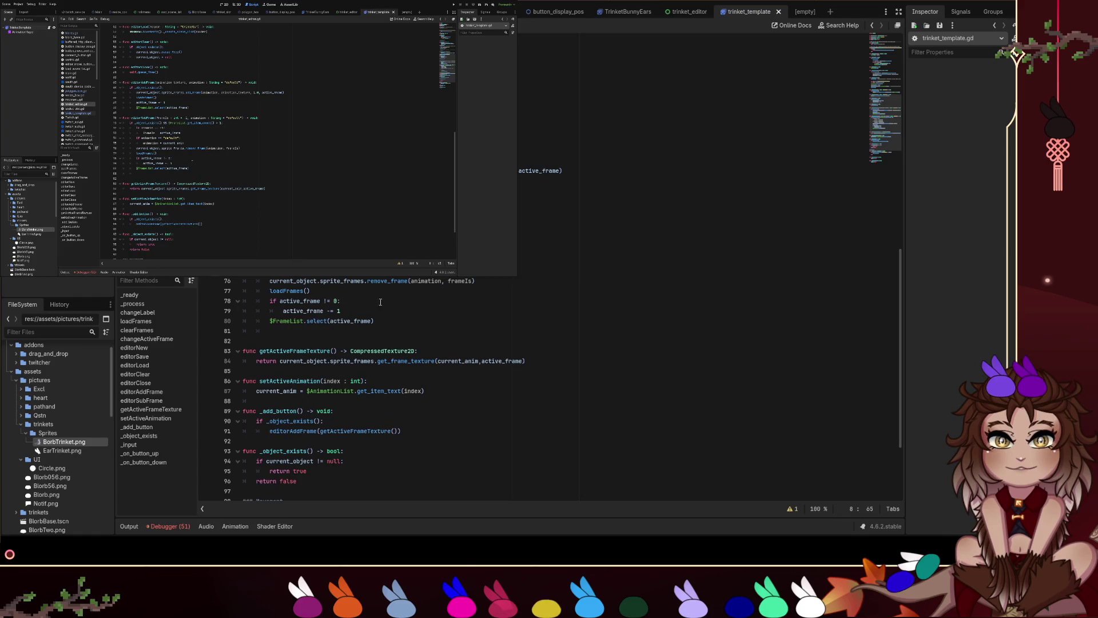
left_click(275, 332)
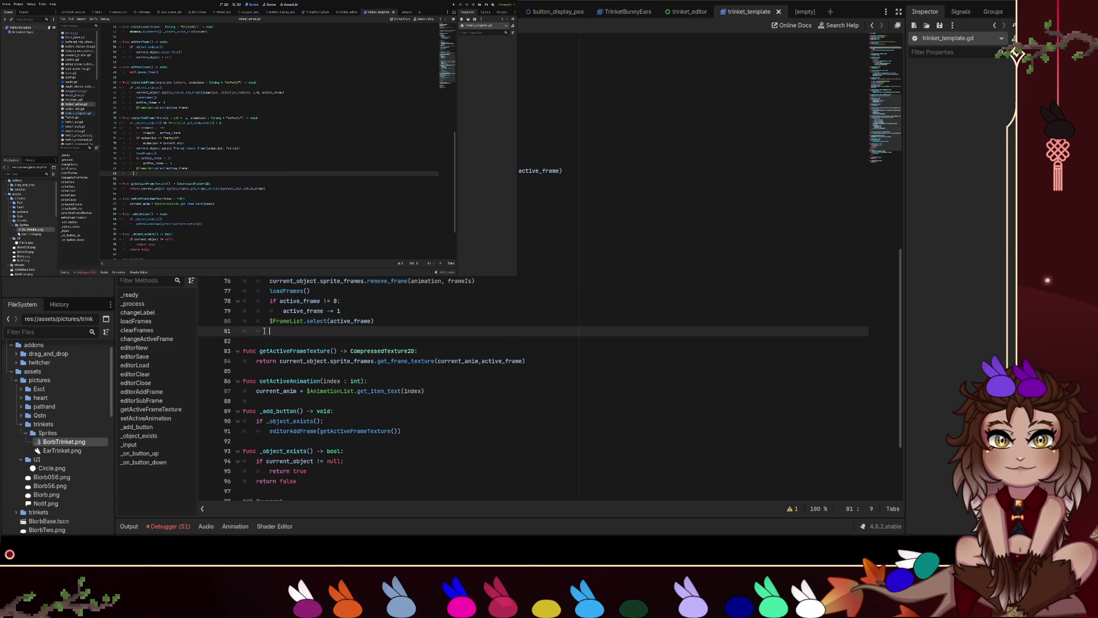
key("shift+Home")
key("BackSpace")
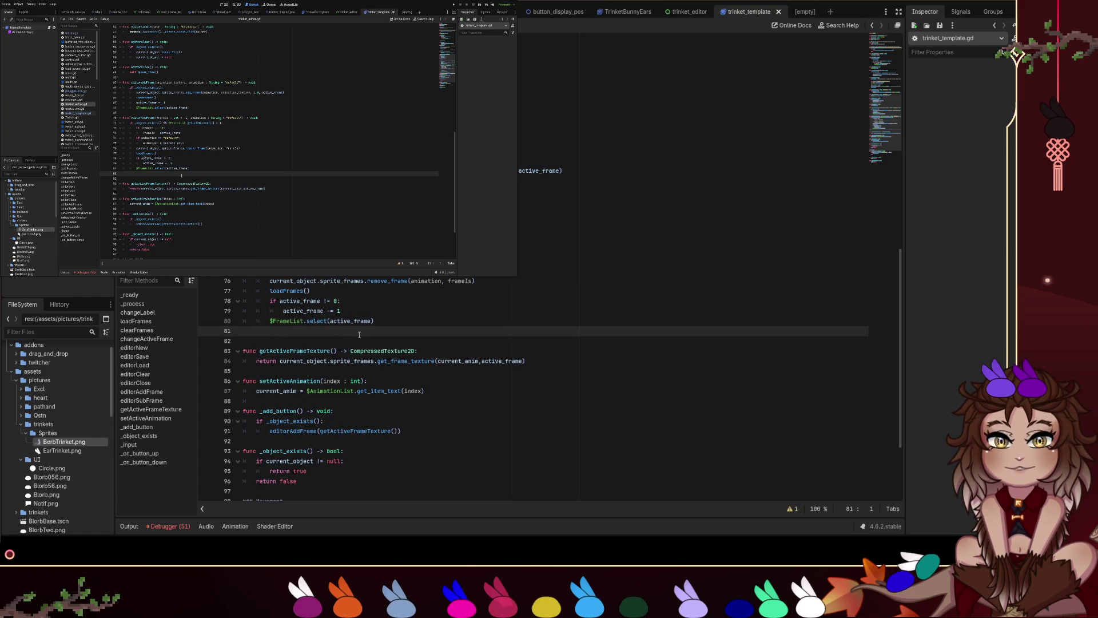
key("Return")
type("func _")
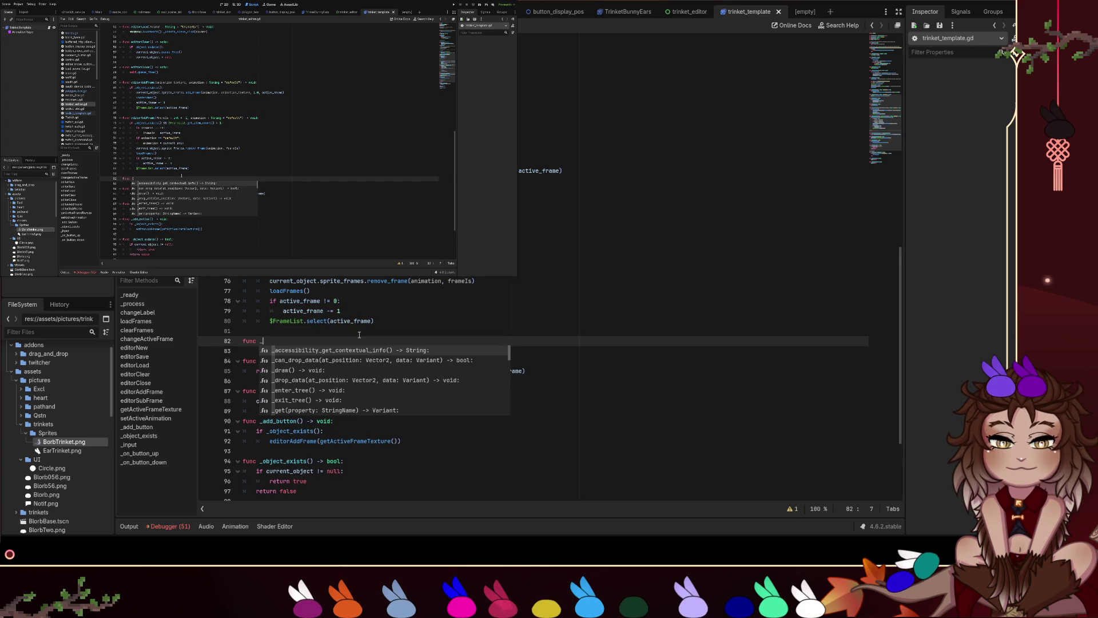
type("c")
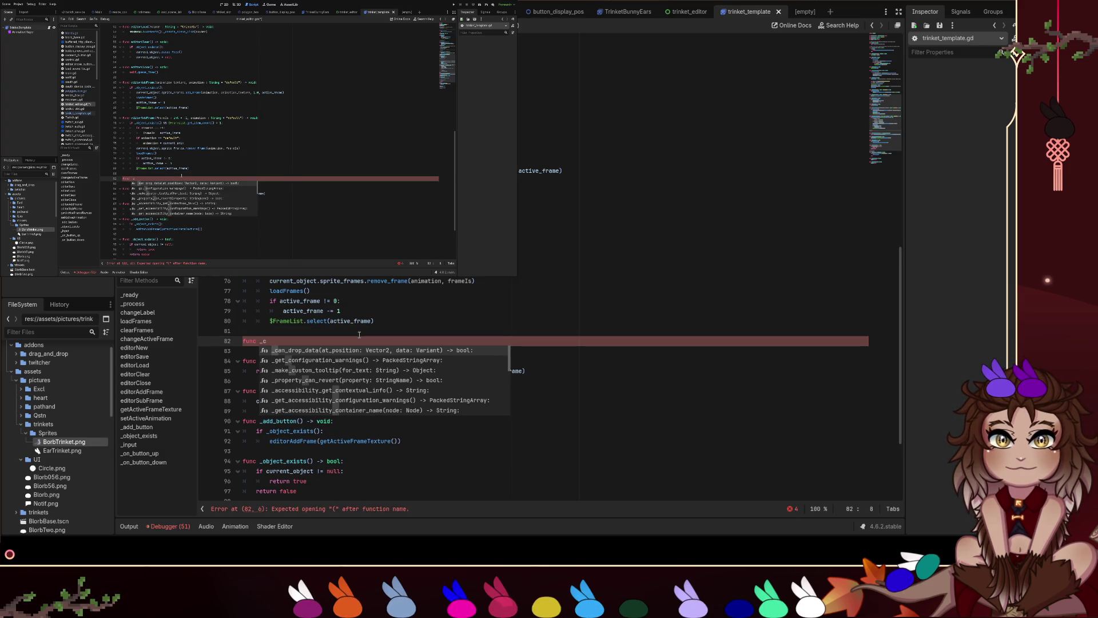
key("BackSpace")
type("uni")
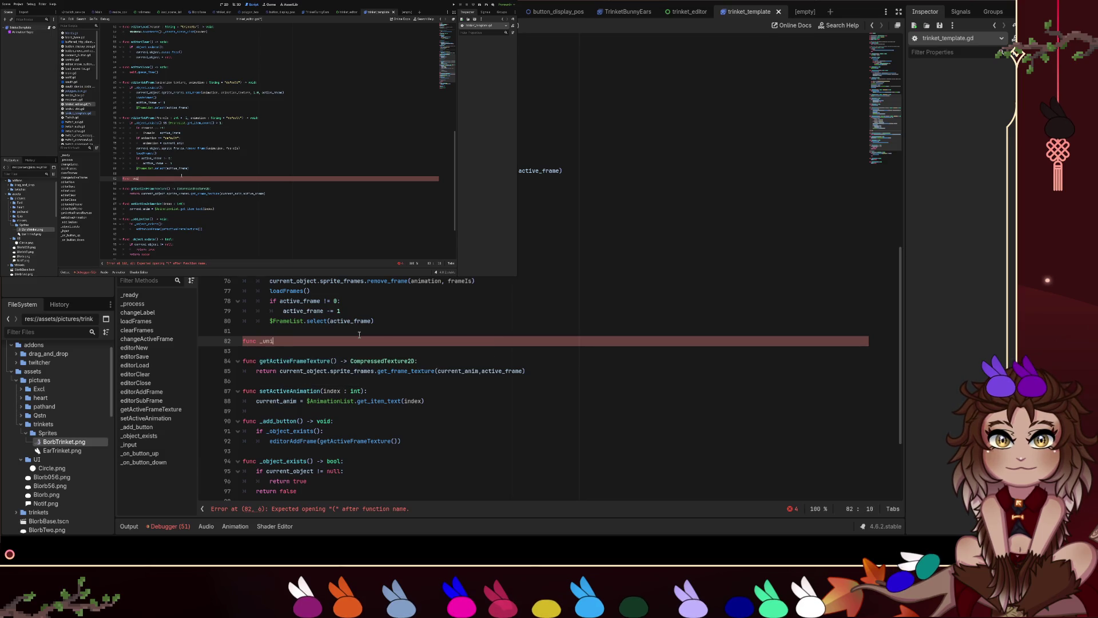
type("que_copy()")
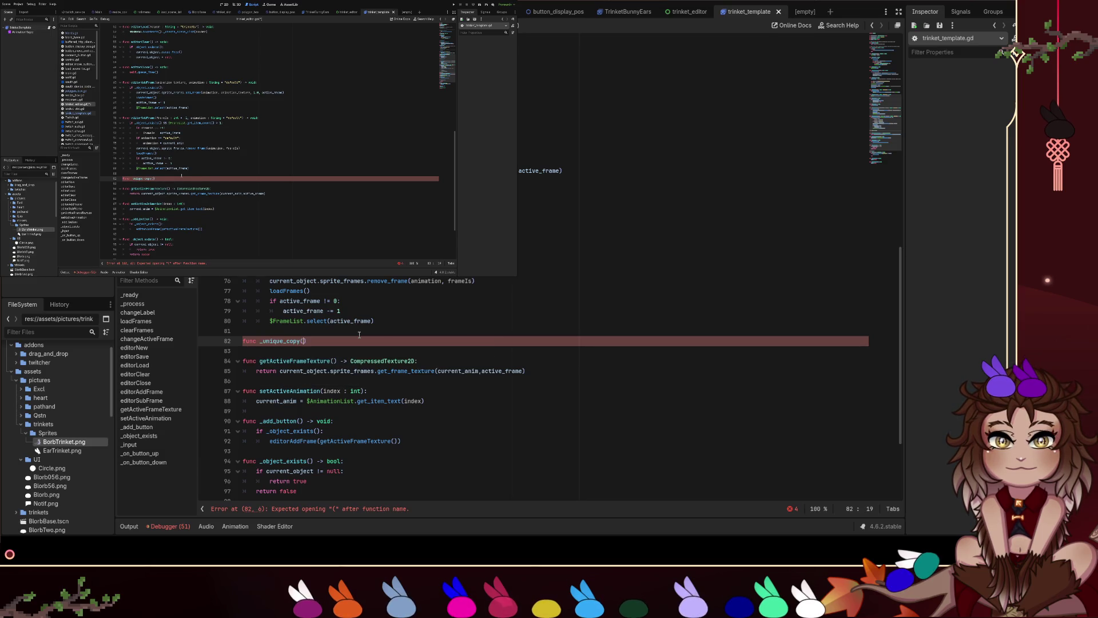
type(":")
Paste the copied polyCopy lines into _unique_copy() and fix their indentation.
key("Return")
key("ctrl+v")
key("Up")
key("Up")
key("Home")
key("BackSpace")
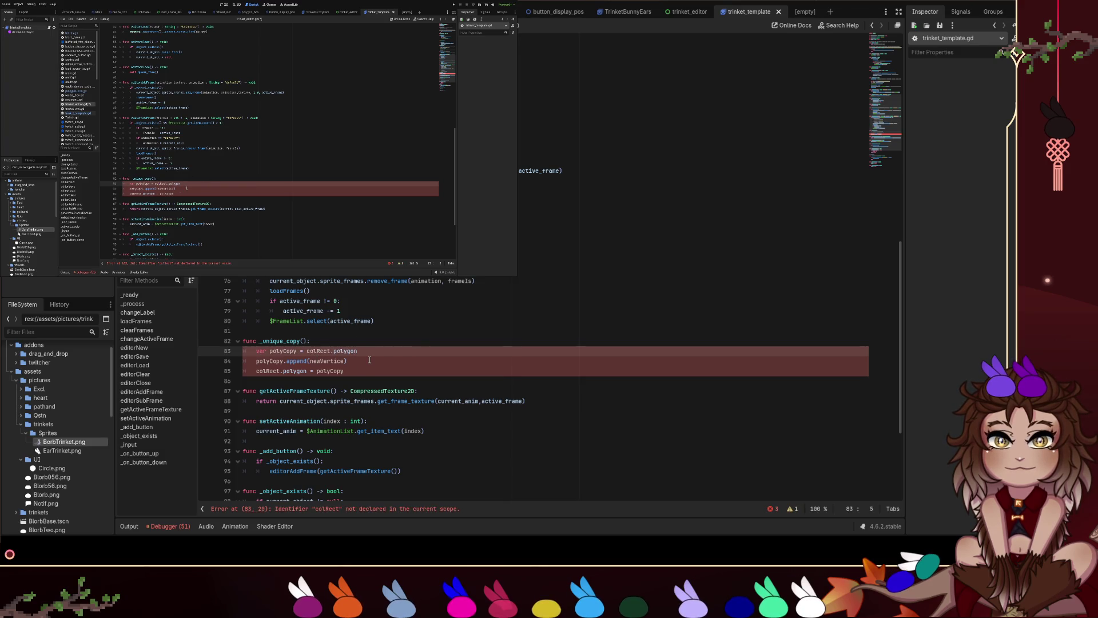
Replace colRect.polygon with current_object.sprite_frames on lines 83 and 85.
double_click(318, 351)
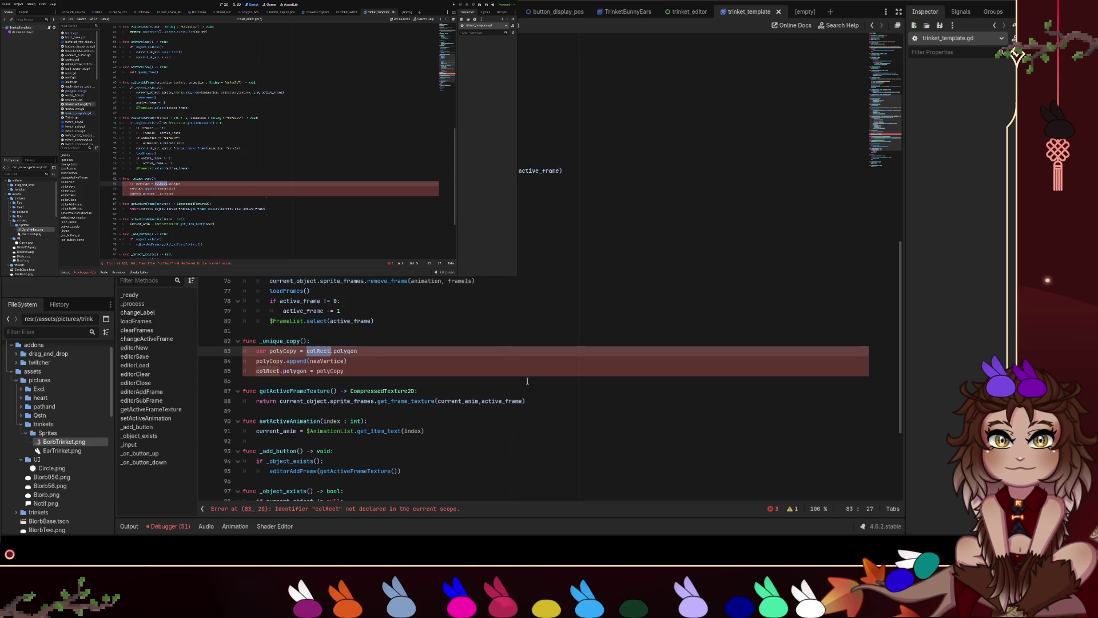
type("self")
key("shift+End")
type(".sprite")
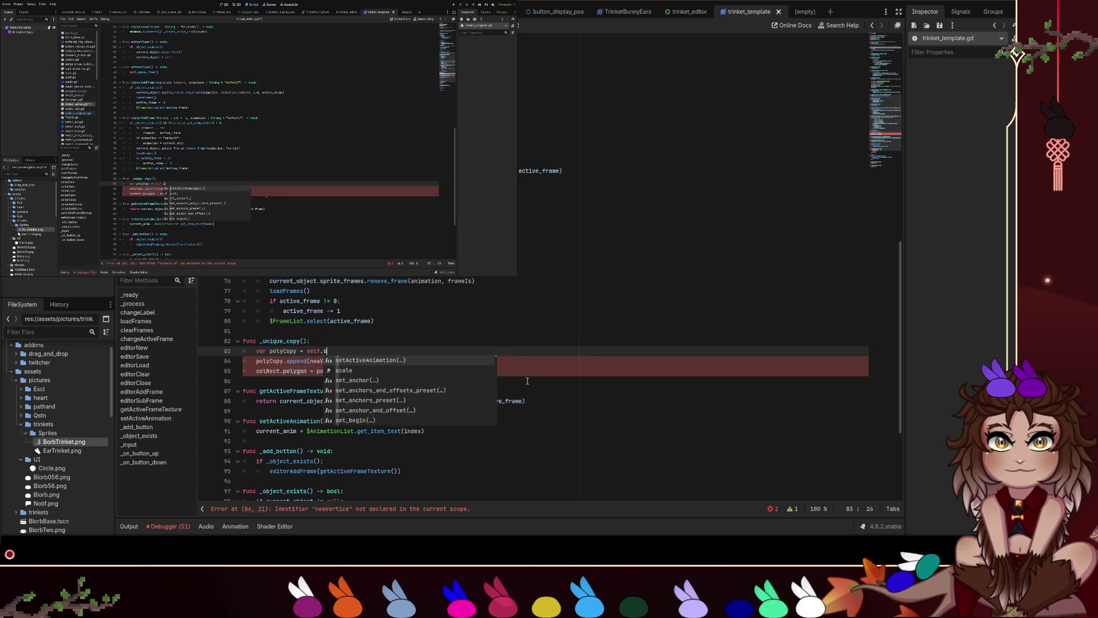
key("BackSpace")
key("BackSpace")
key("BackSpace")
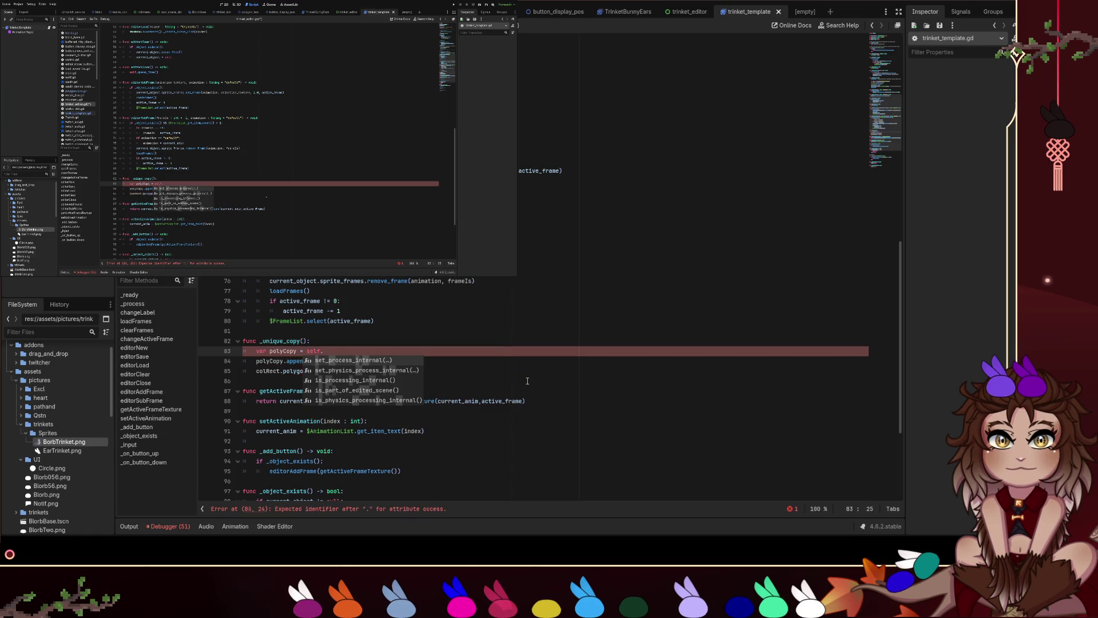
type("a")
key("BackSpace")
type("current_object.sprite_frames")
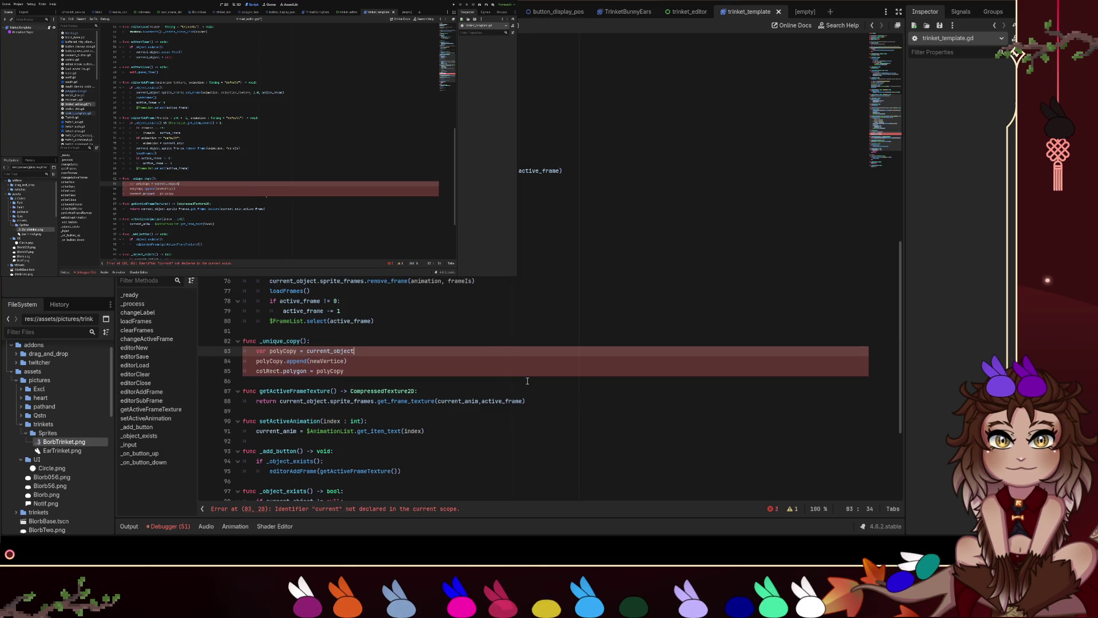
key("ctrl+shift+Left")
key("ctrl+shift+Left")
key("ctrl+c")
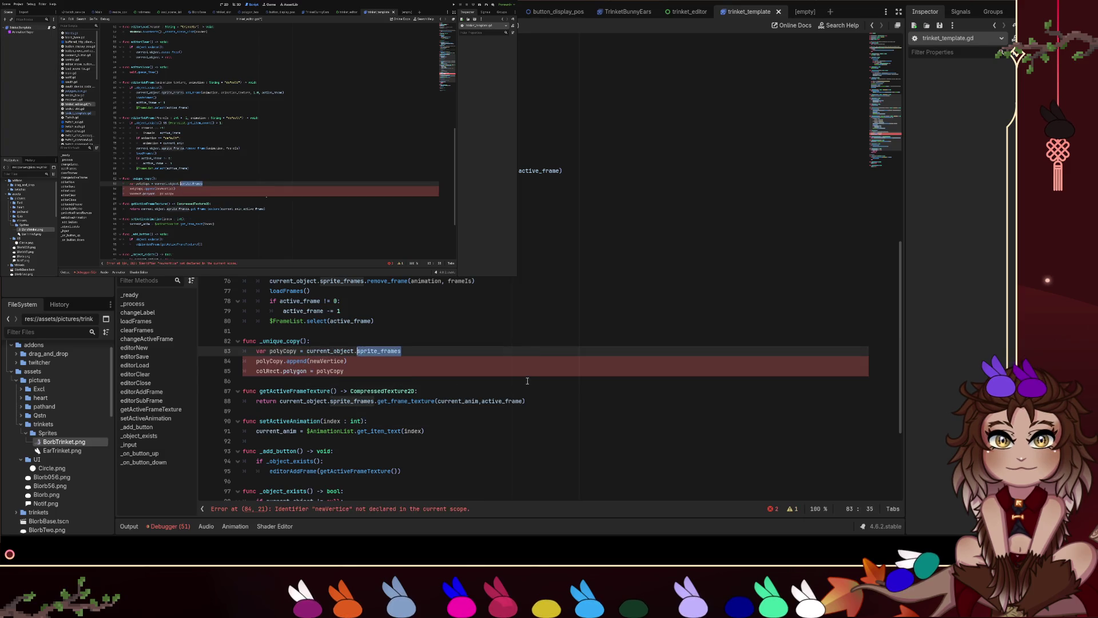
left_click_drag(308, 371, 253, 370)
key("ctrl+v")
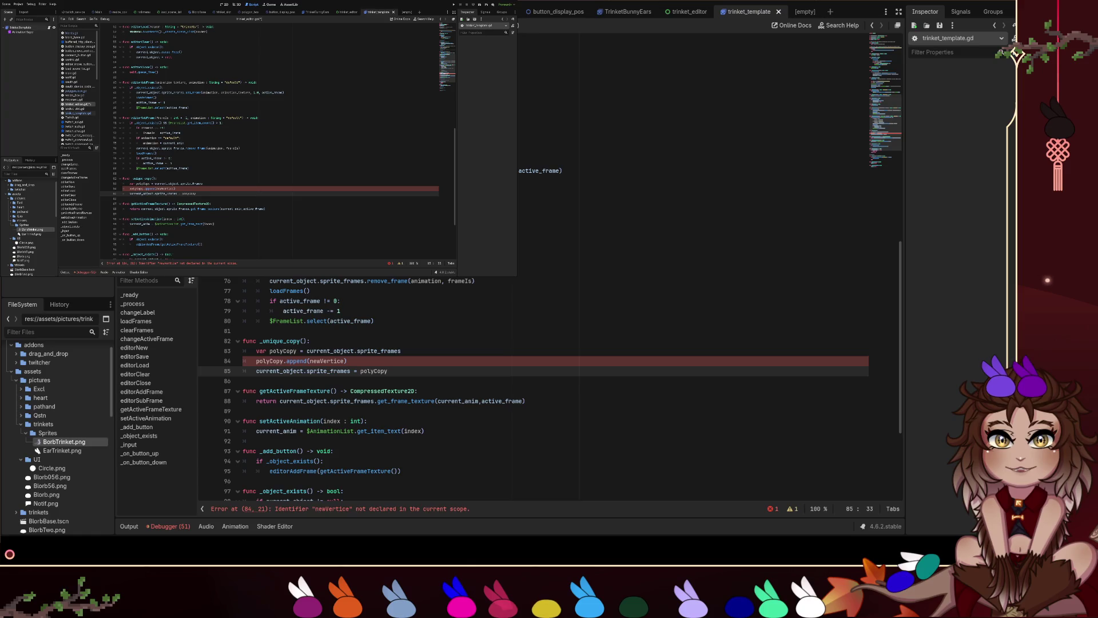
Rename polyCopy to spriteCopy in the declaration on line 83 and on line 85.
double_click(283, 351)
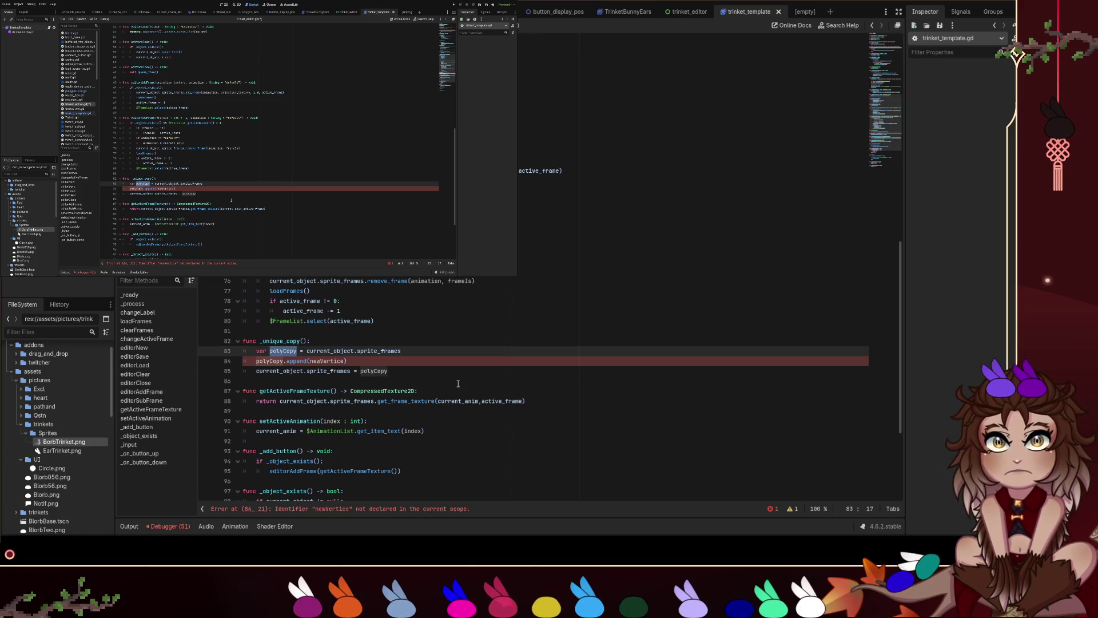
type("spriteCopy")
key("ctrl+shift+Left")
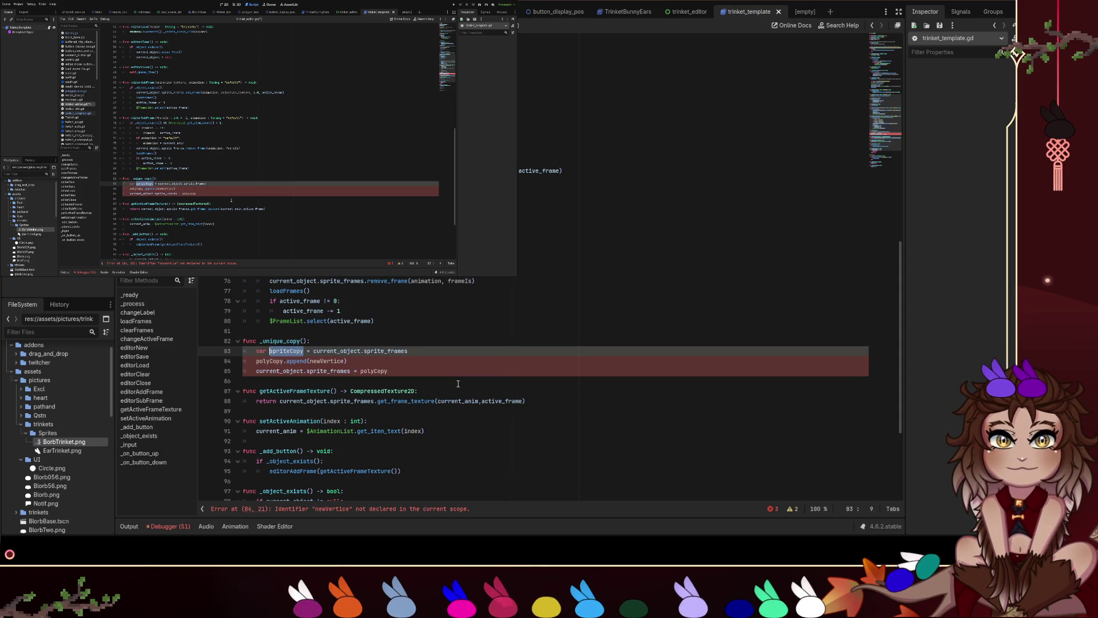
double_click(375, 371)
type("spriteCopy")
left_click(364, 362)
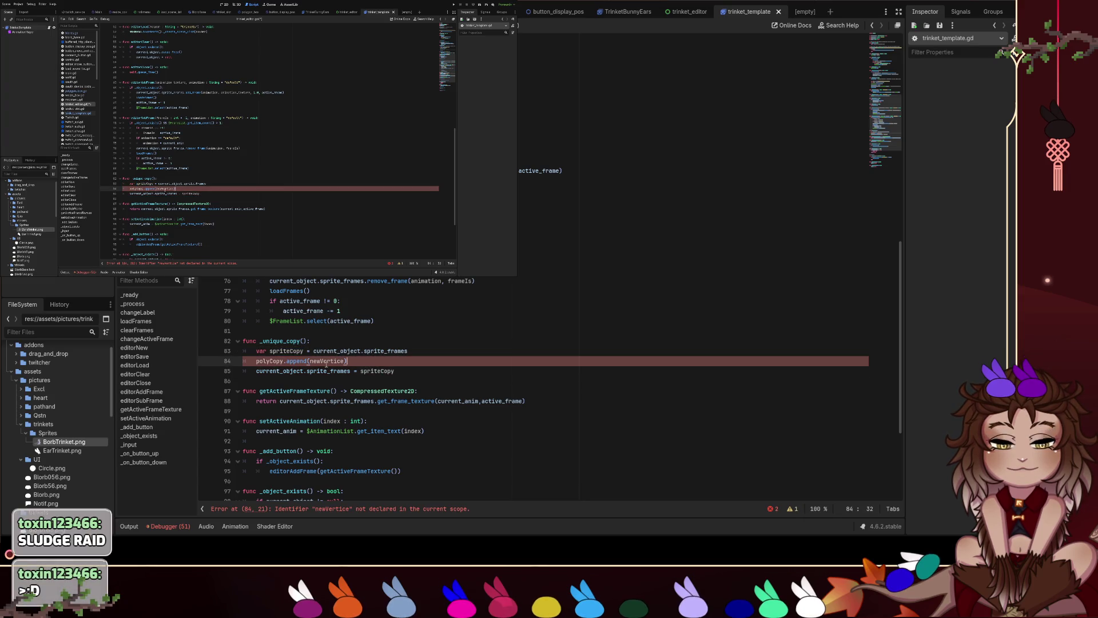
left_click(303, 341)
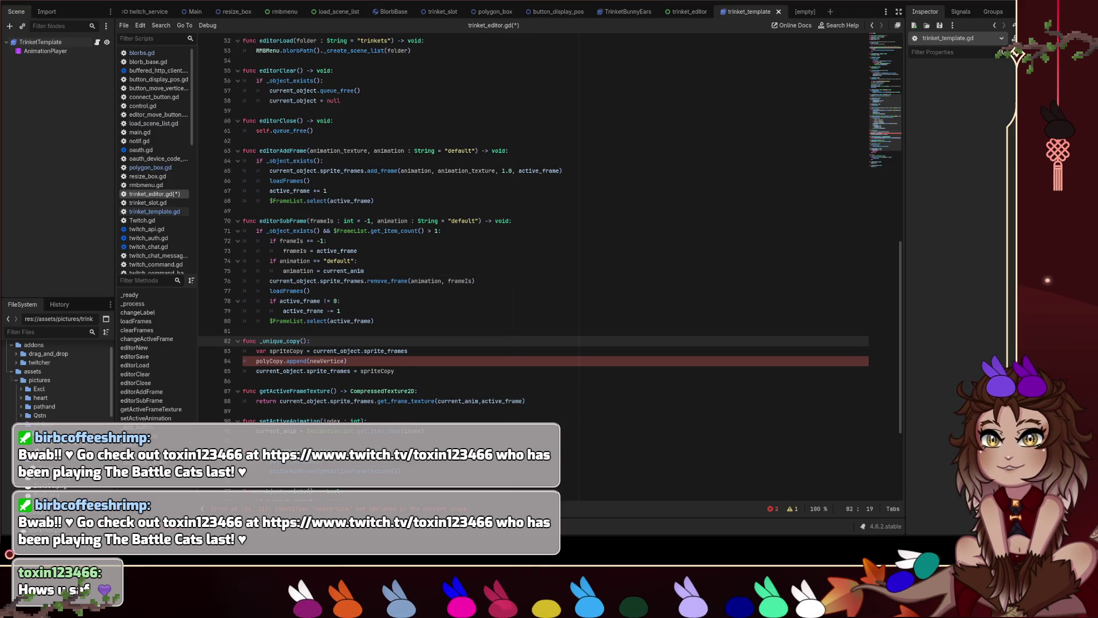
left_click(341, 311)
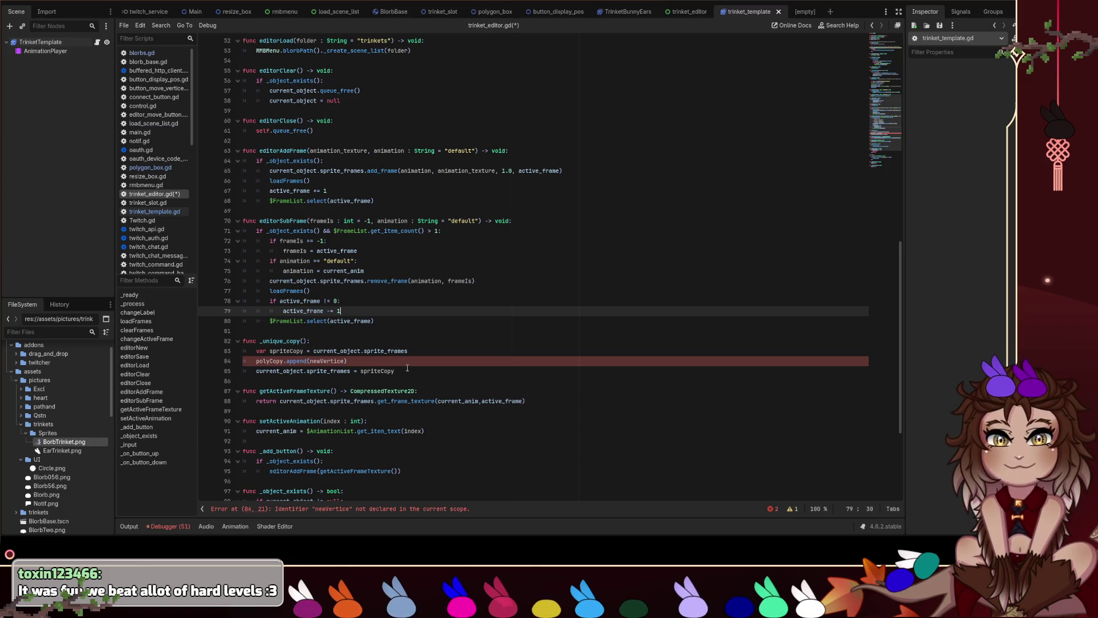
scroll(405, 363, "up", 3)
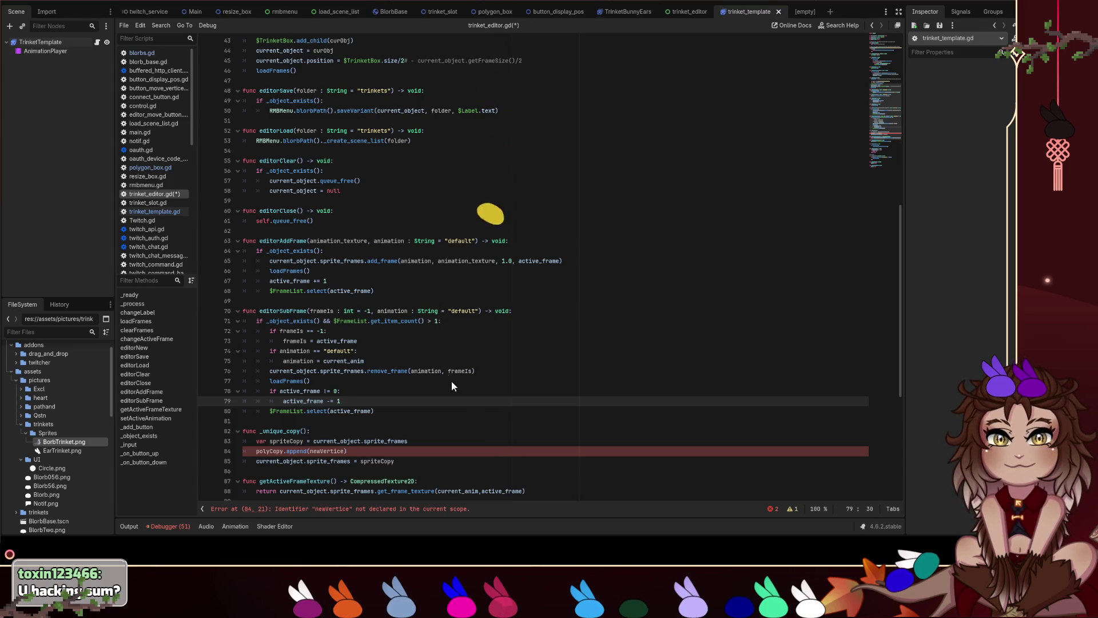
mouse_move(418, 570)
left_mouse_down()
mouse_move(499, 507)
mouse_move(537, 546)
mouse_move(547, 591)
left_mouse_up()
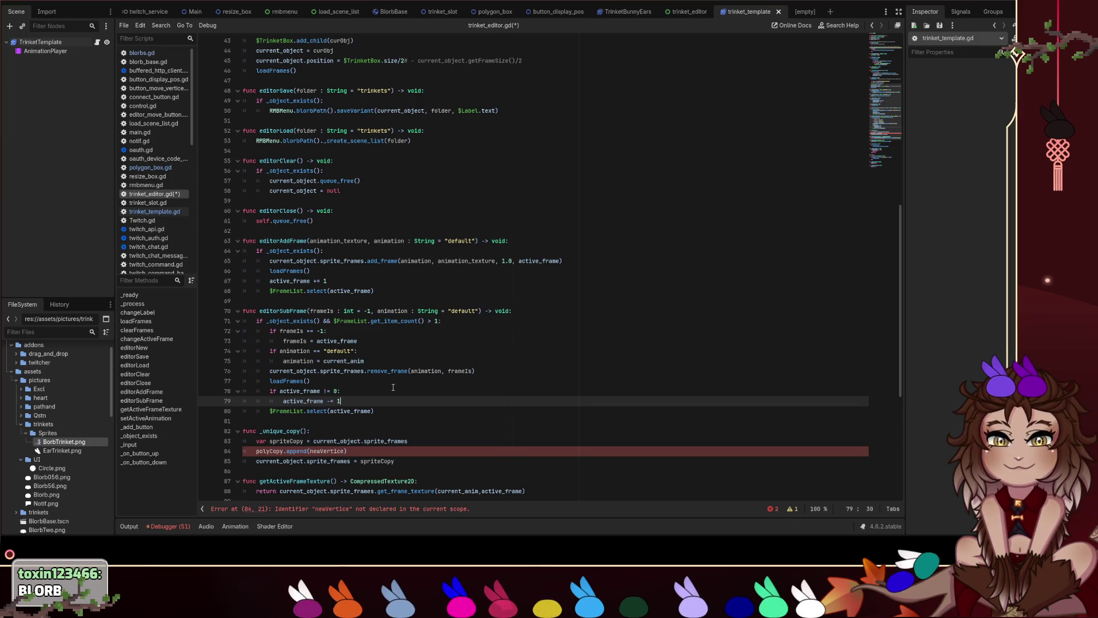
scroll(389, 413, "up", 10)
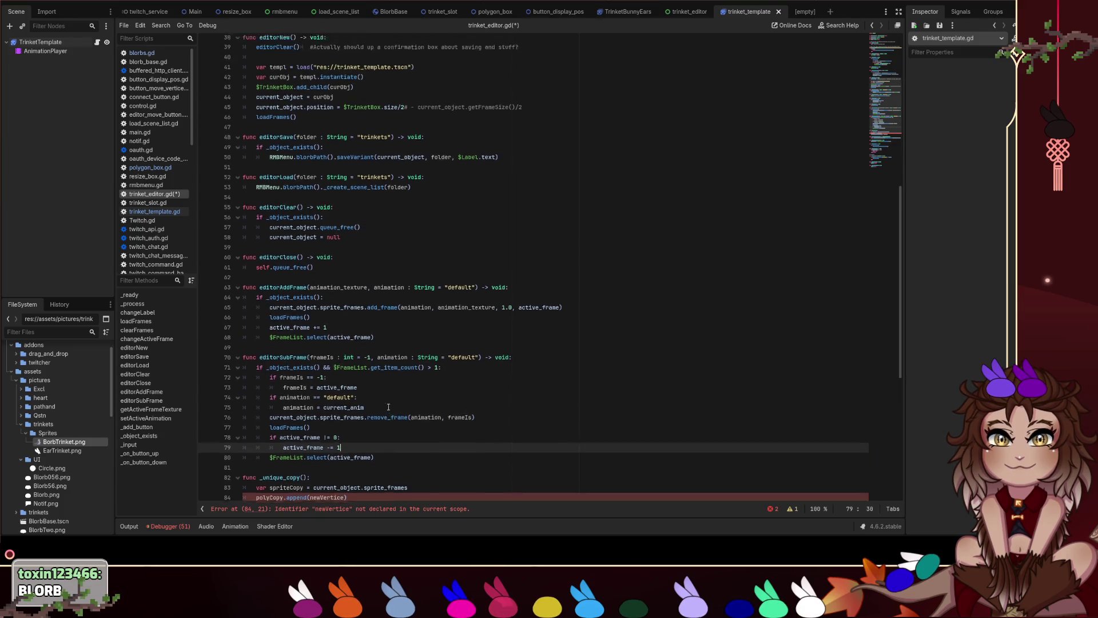
scroll(392, 407, "down", 15)
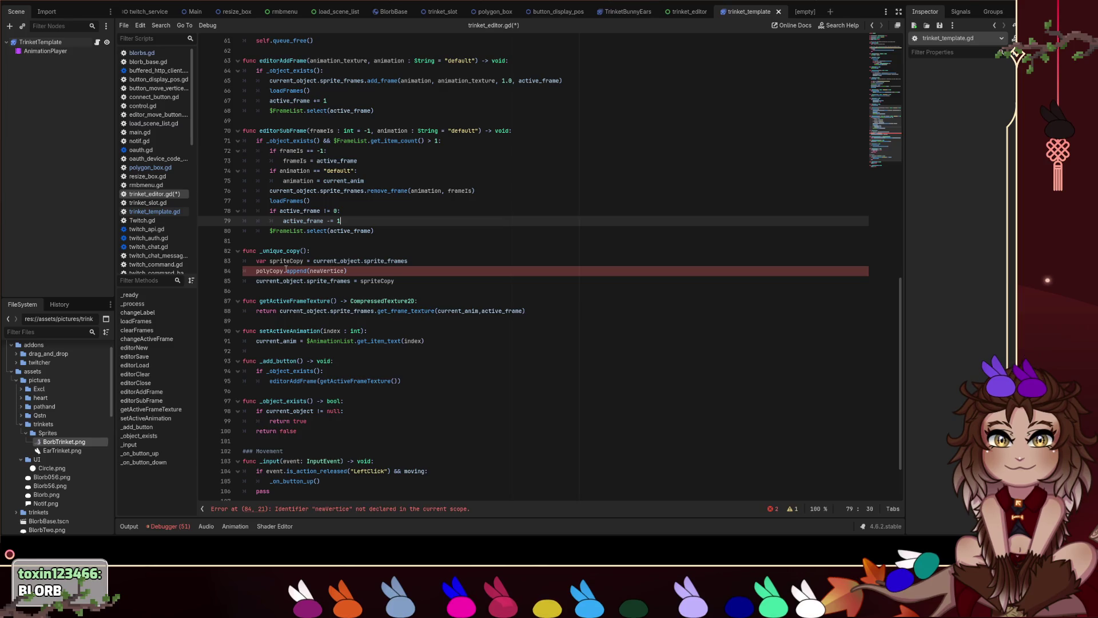
left_click(429, 286)
Begin a return statement after line 85, then delete the unfinished line.
key("Return")
type("retu")
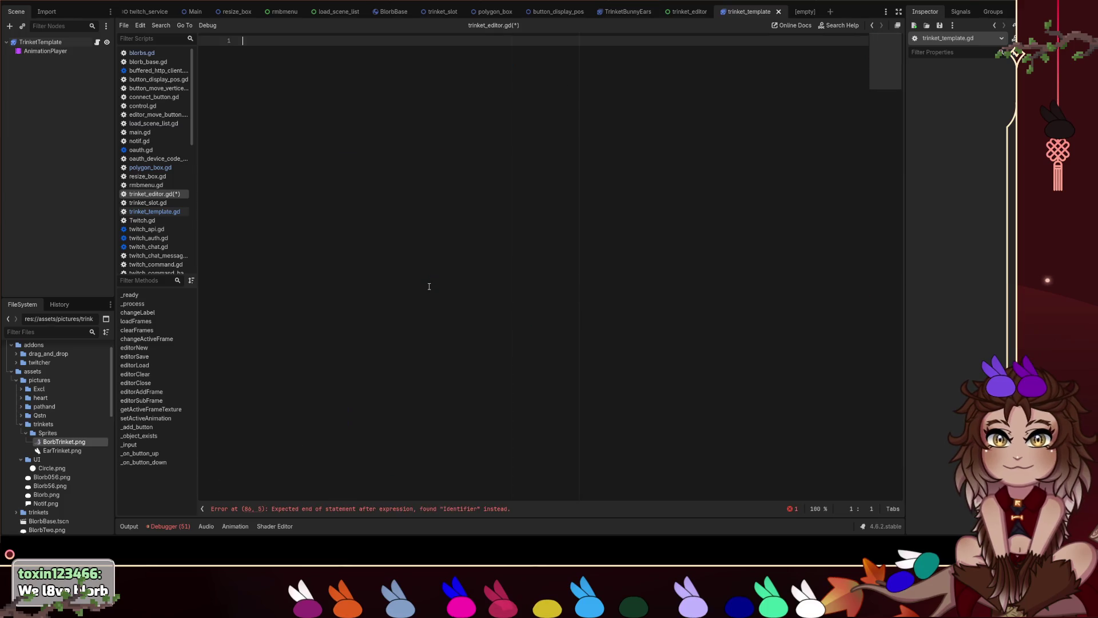
scroll(429, 286, "down", 3)
left_click(438, 288)
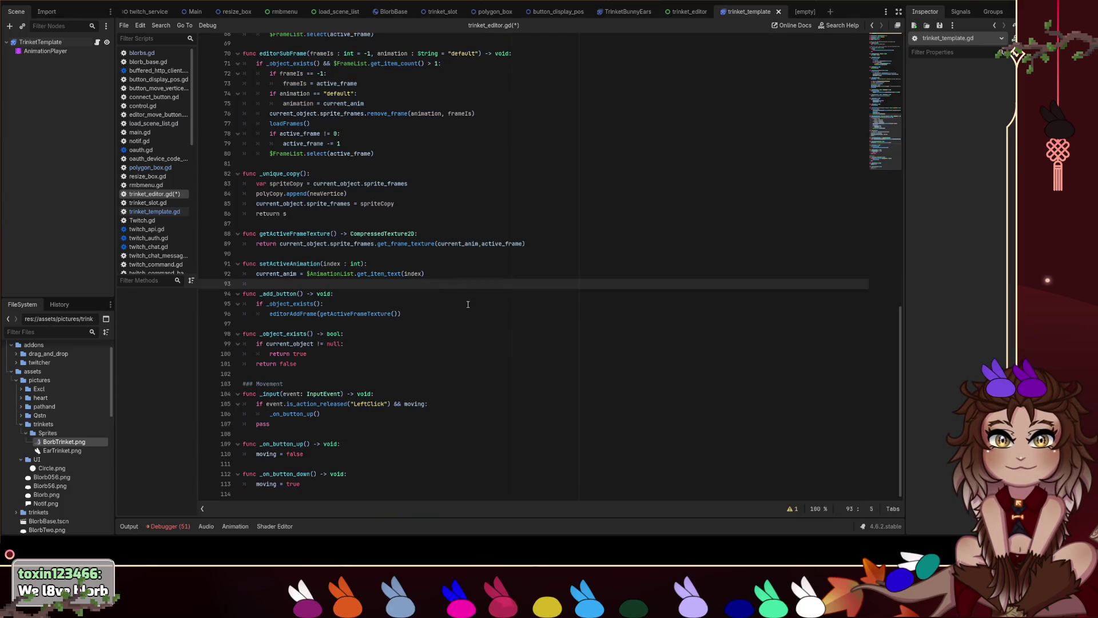
scroll(467, 305, "up", 4)
left_click(320, 333)
key("BackSpace")
key("BackSpace")
key("BackSpace")
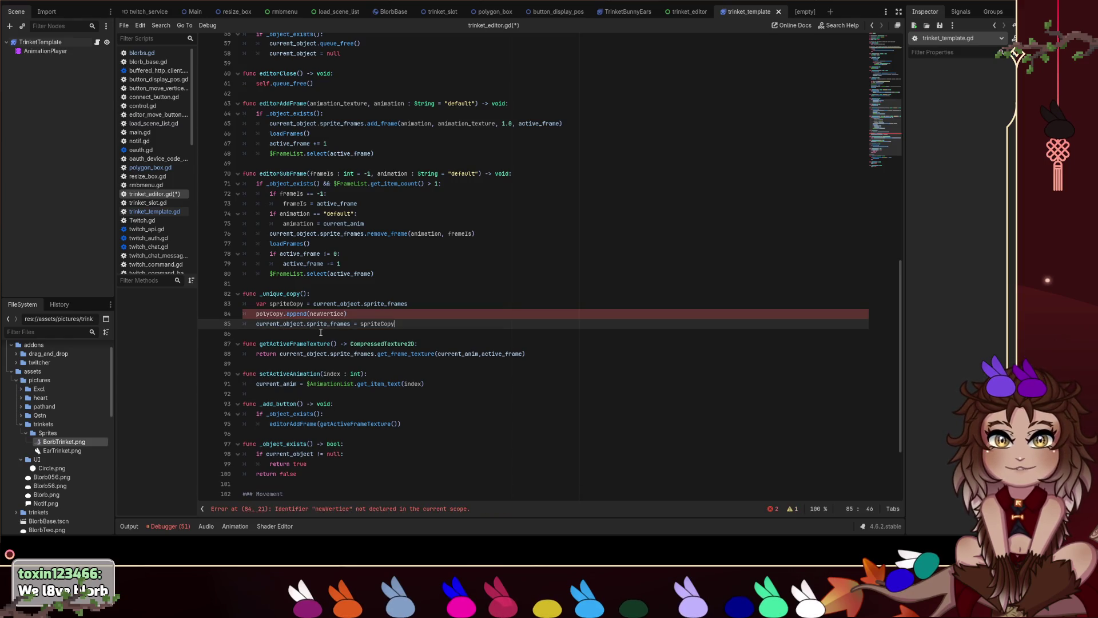
Replace the broken polyCopy line 84 with a #Action comment.
key("Home")
key("Home")
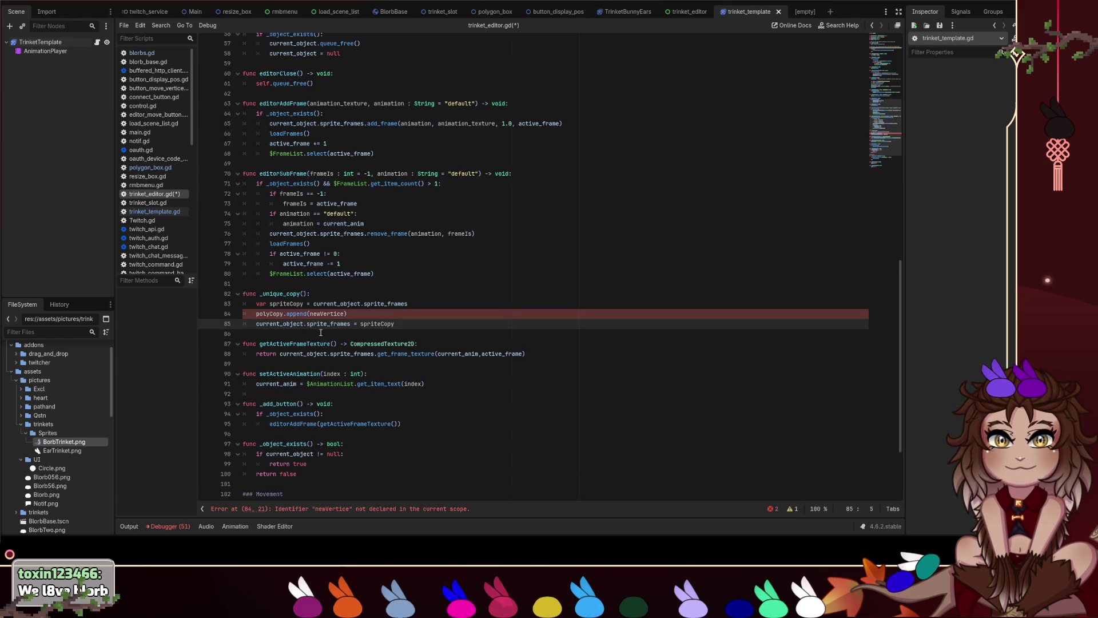
left_click_drag(443, 309, 255, 303)
left_click(419, 327)
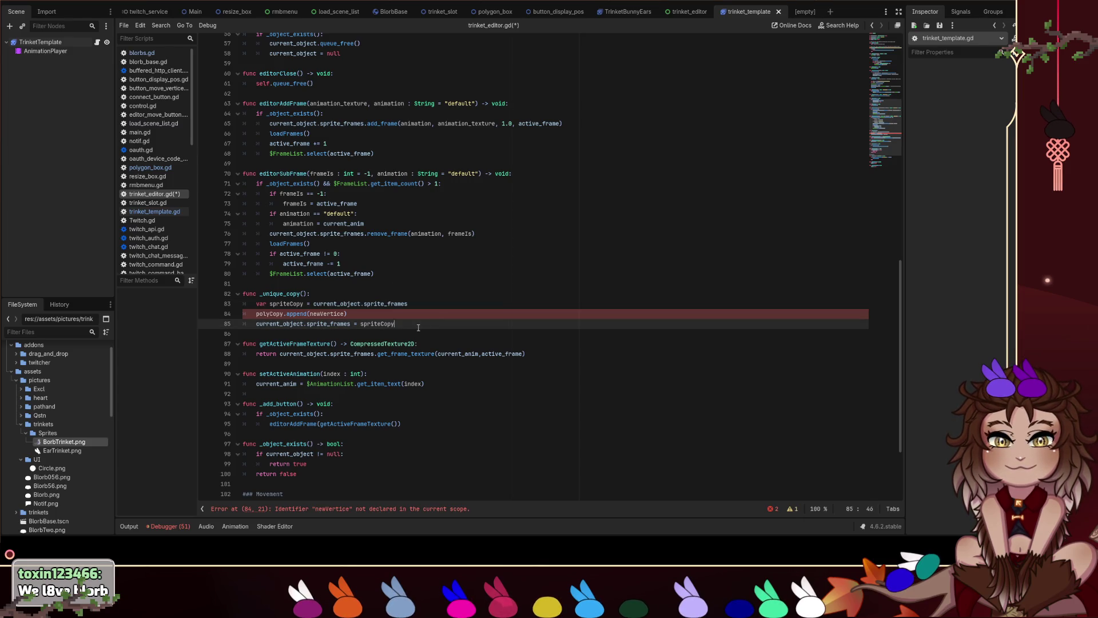
left_click(250, 315)
type("#")
key("shift+End")
type("Ac")
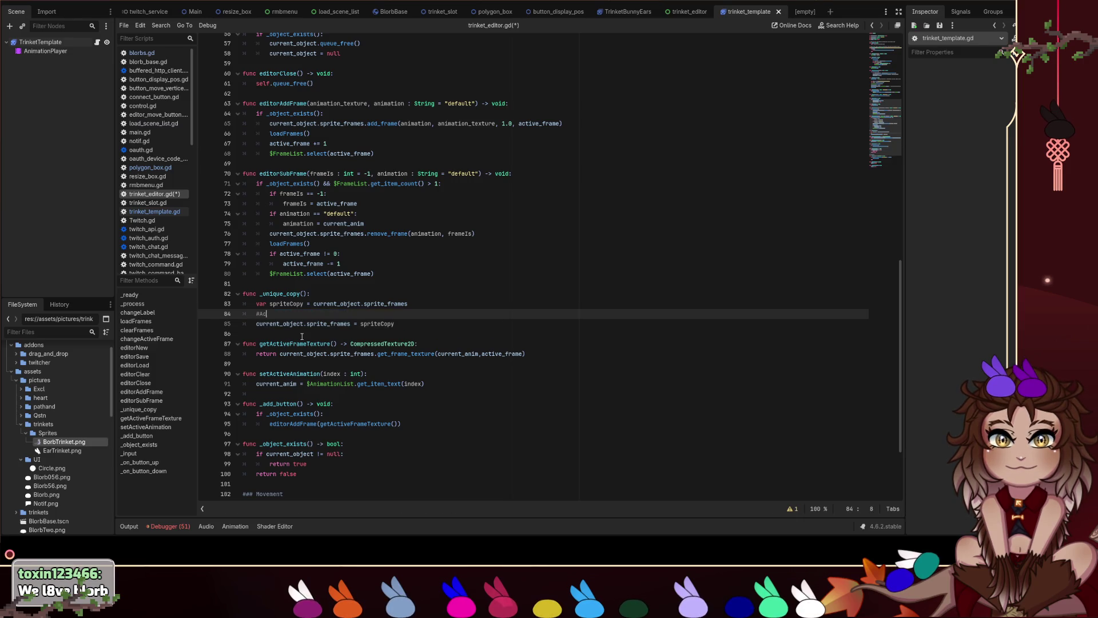
type("tion")
Add 'return _unique_copy()' after line 85 and save the script.
left_click(413, 327)
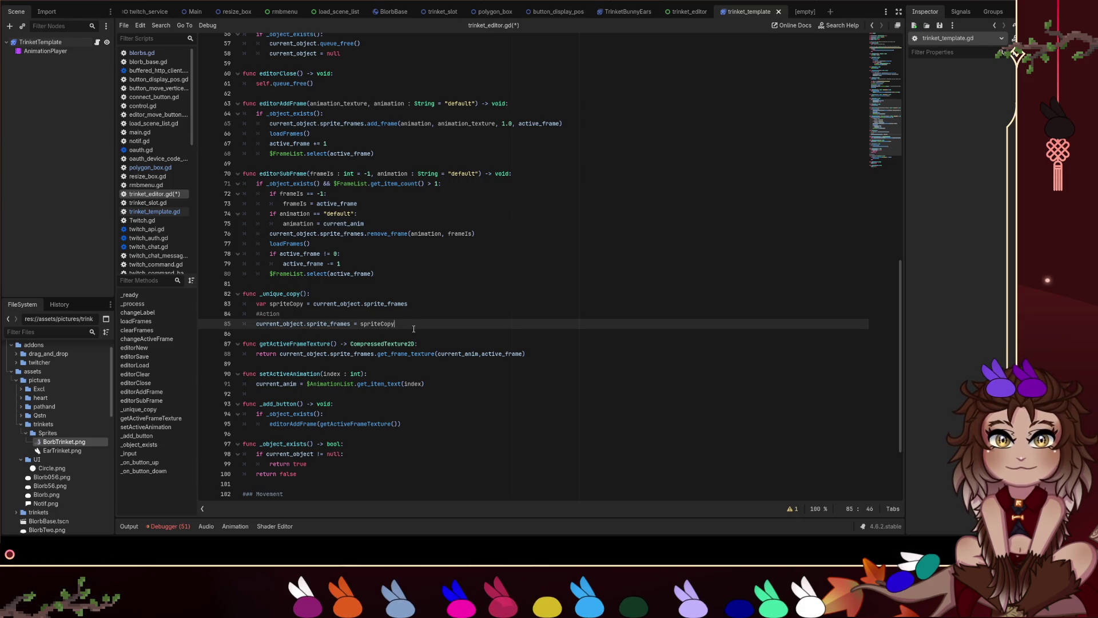
key("Return")
type("return ")
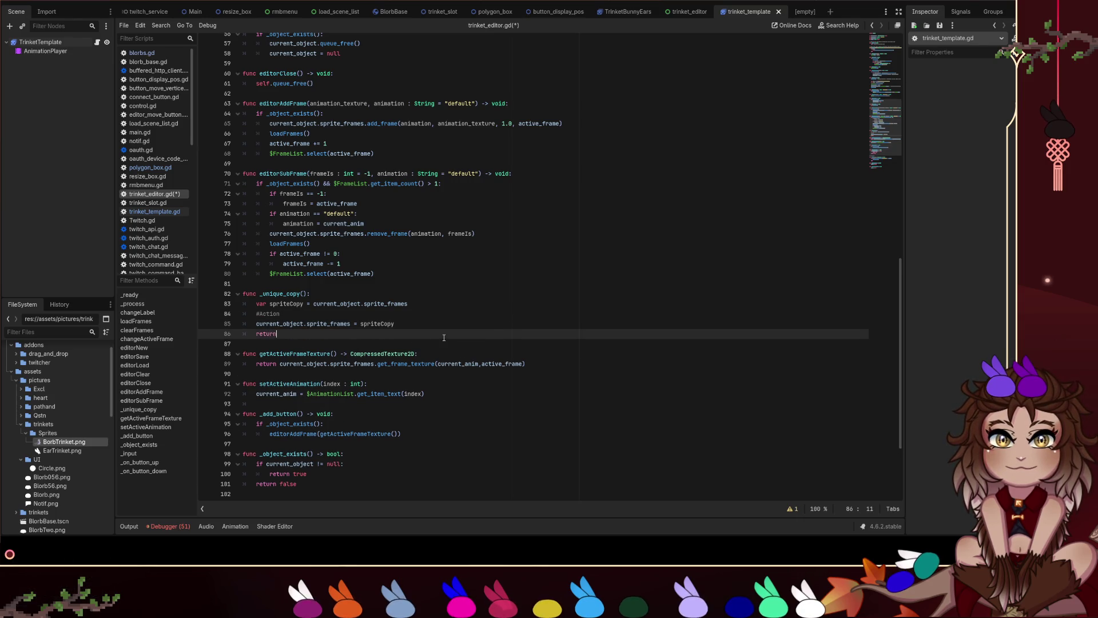
type("_u")
key("Return")
key("ctrl+s")
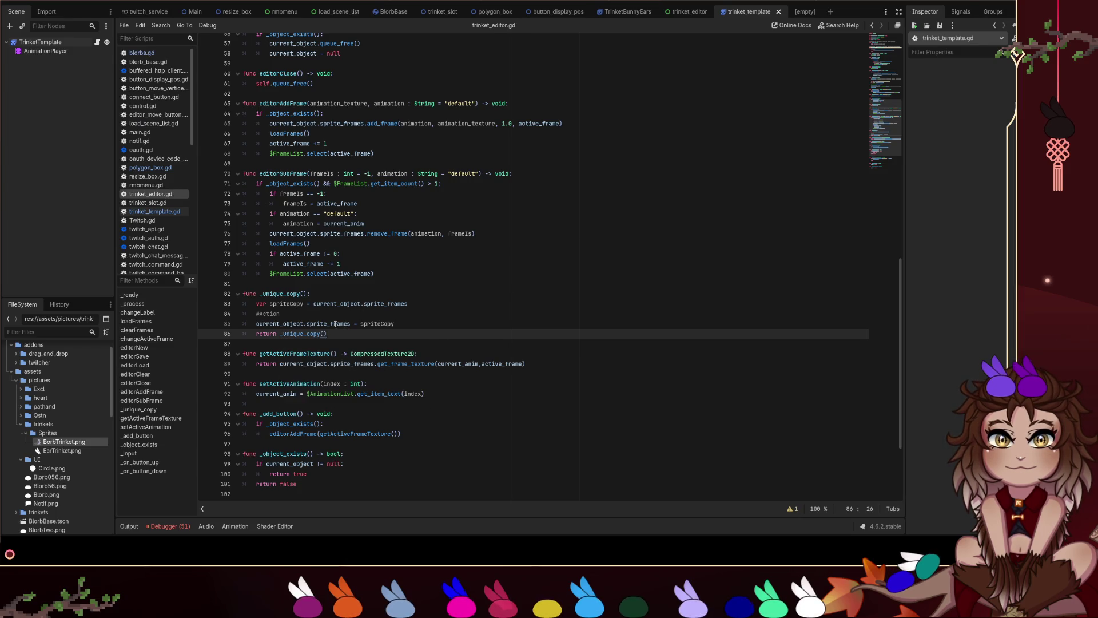
Change line 86 to return spriteCopy instead of calling _unique_copy().
double_click(280, 324)
left_click(349, 338)
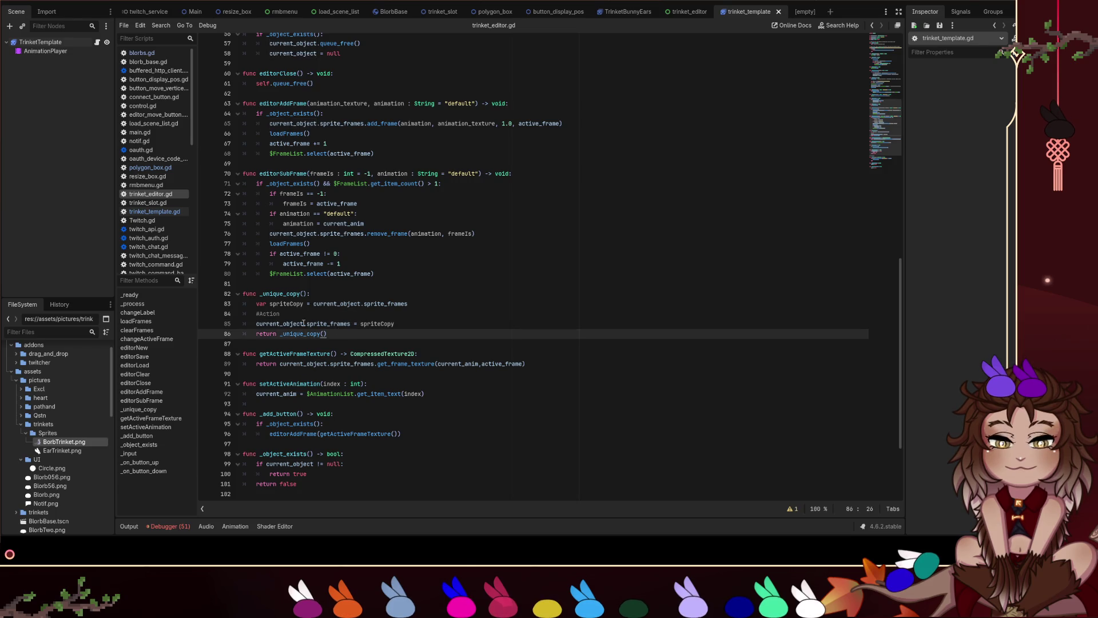
mouse_move(255, 324)
left_mouse_down()
mouse_move(352, 323)
mouse_move(279, 334)
left_mouse_up()
double_click(377, 323)
type("spriteCopy")
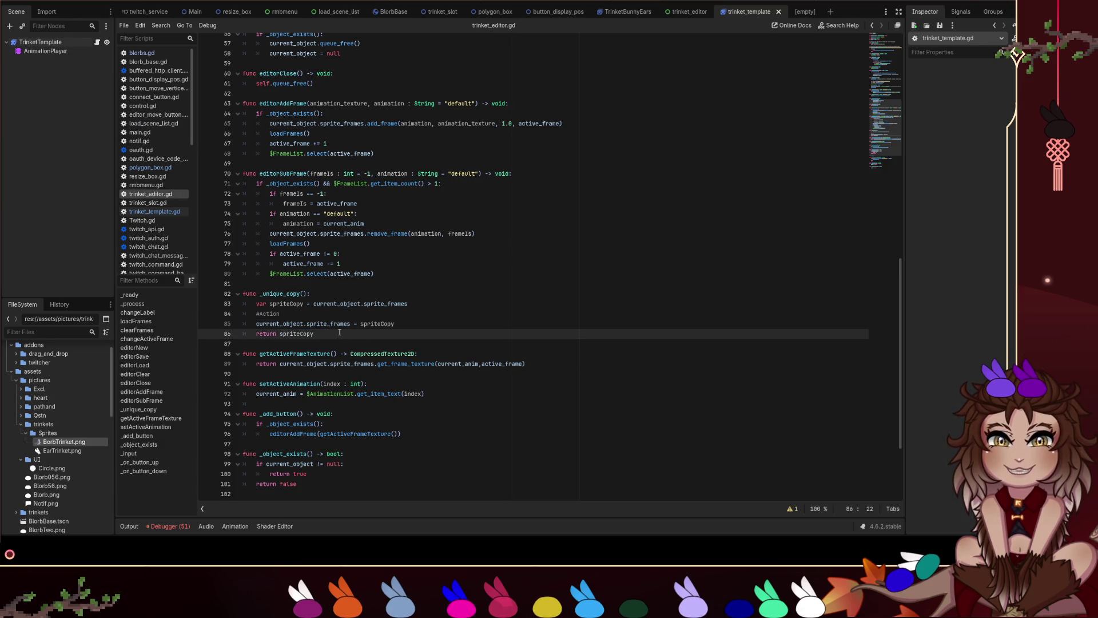
scroll(345, 331, "up", 1)
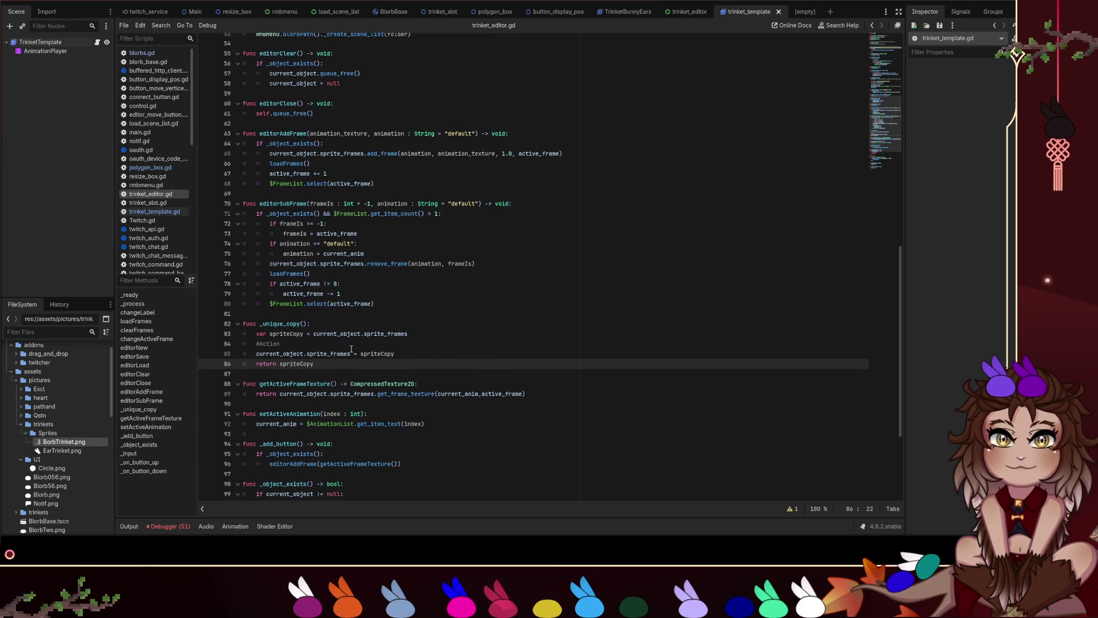
left_click_drag(331, 365, 242, 315)
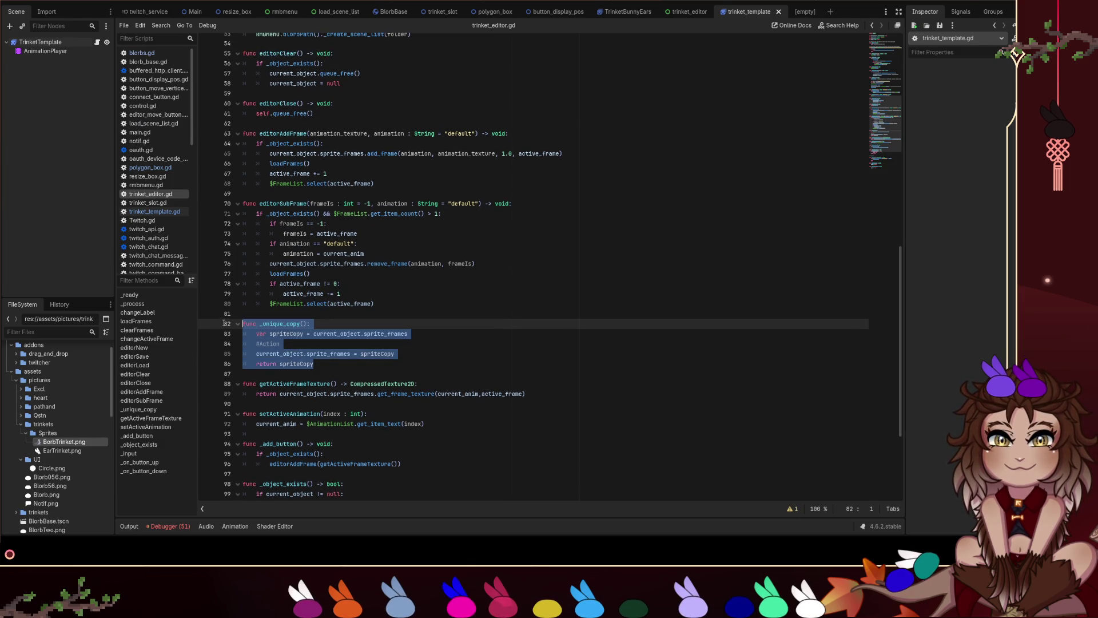
Change line 84's comment to '#spriteCopy Action' and save trinket_editor.gd.
left_click(303, 354)
key("Down")
key("Down")
double_click(303, 364)
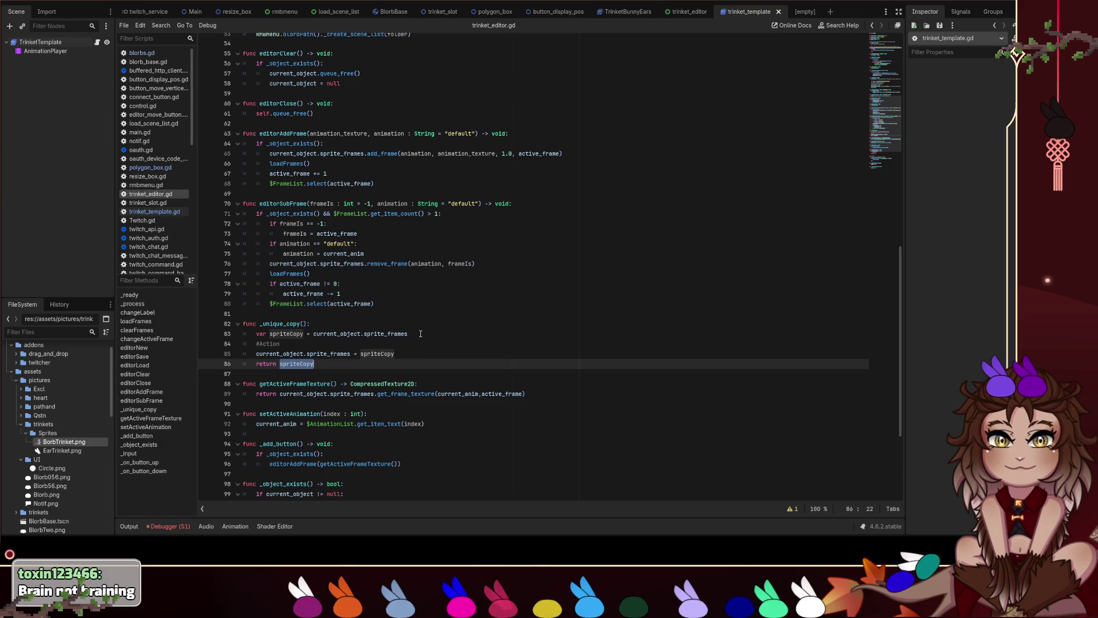
key("shift+F3")
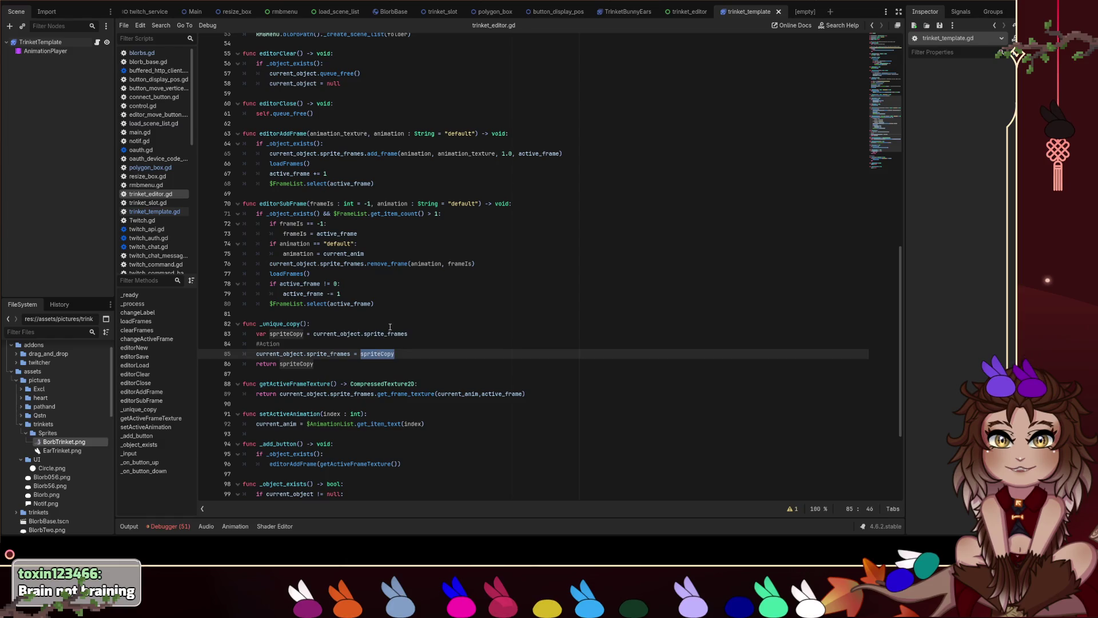
left_click(260, 345)
type("spriteCopy")
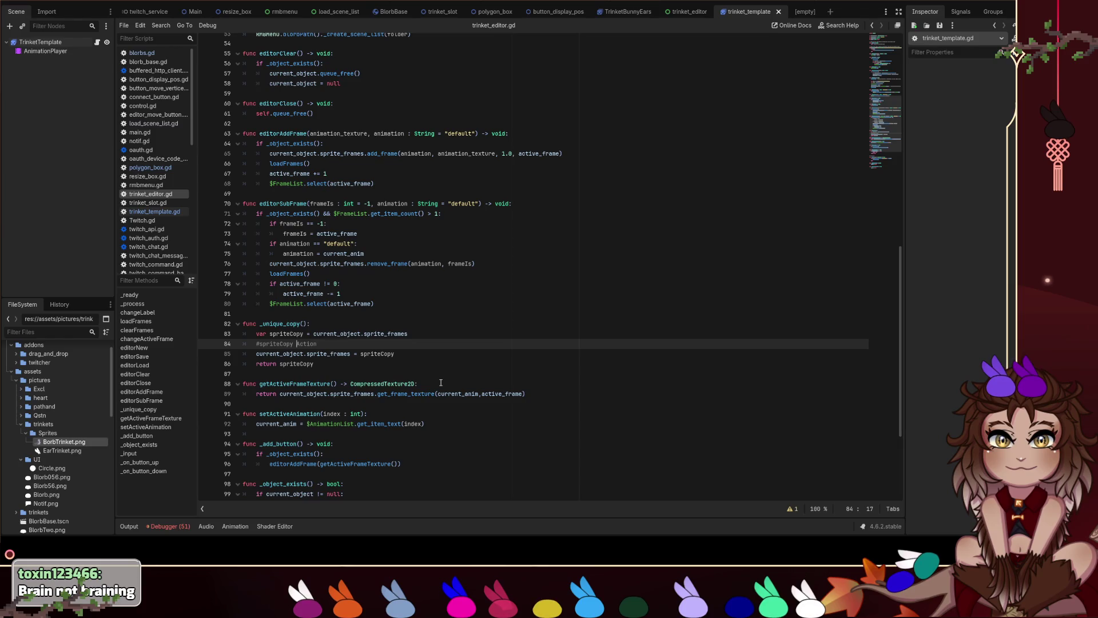
key("Down")
key("End")
key("shift+Home")
key("shift+Home")
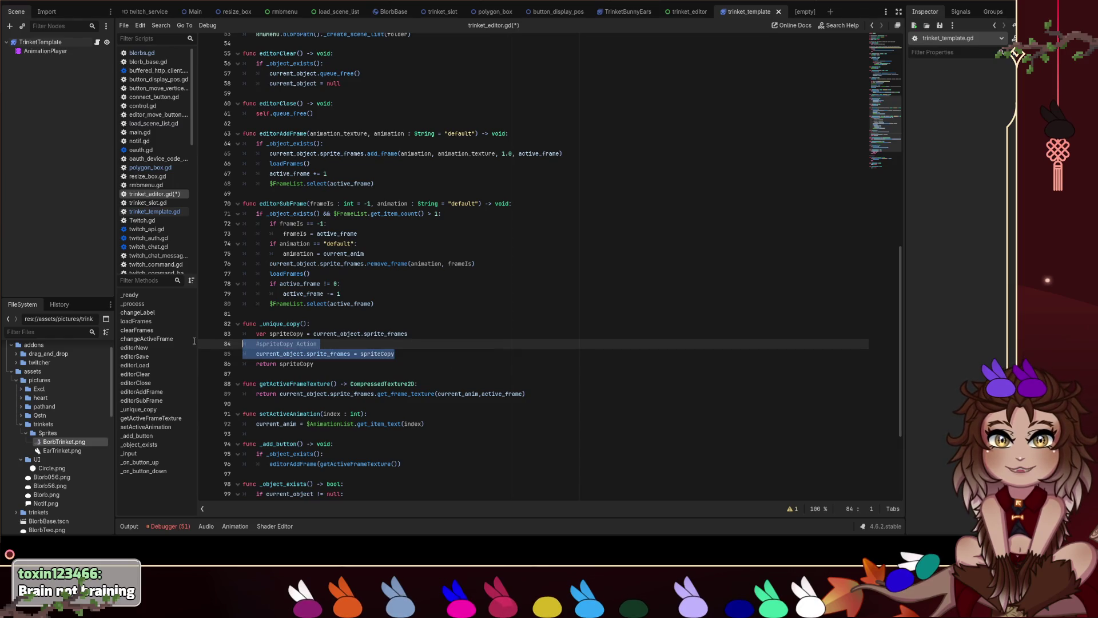
key("shift+Up")
key("shift+Up")
key("ctrl+s")
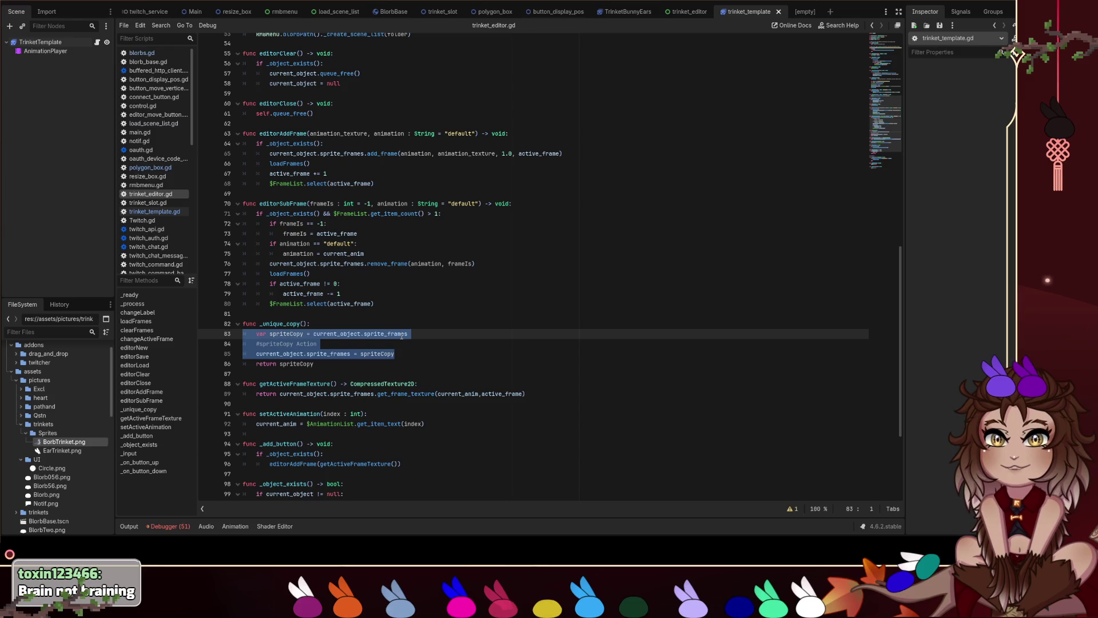
Select the spriteCopy declaration on line 83 and move to the end of line 64.
scroll(460, 218, "up", 1)
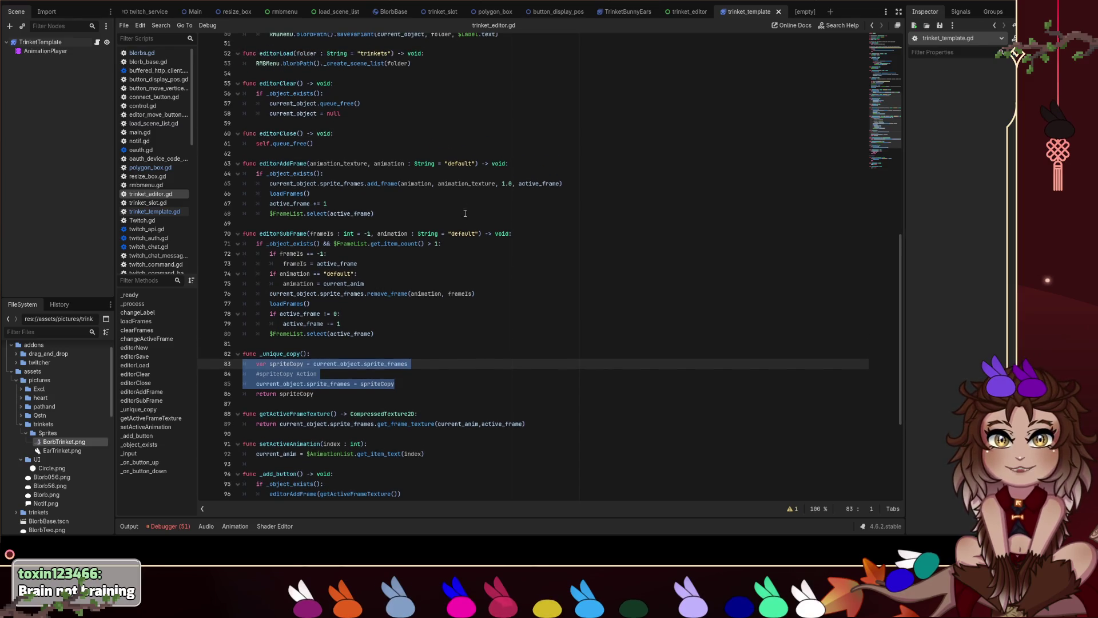
left_click_drag(417, 364, 257, 364)
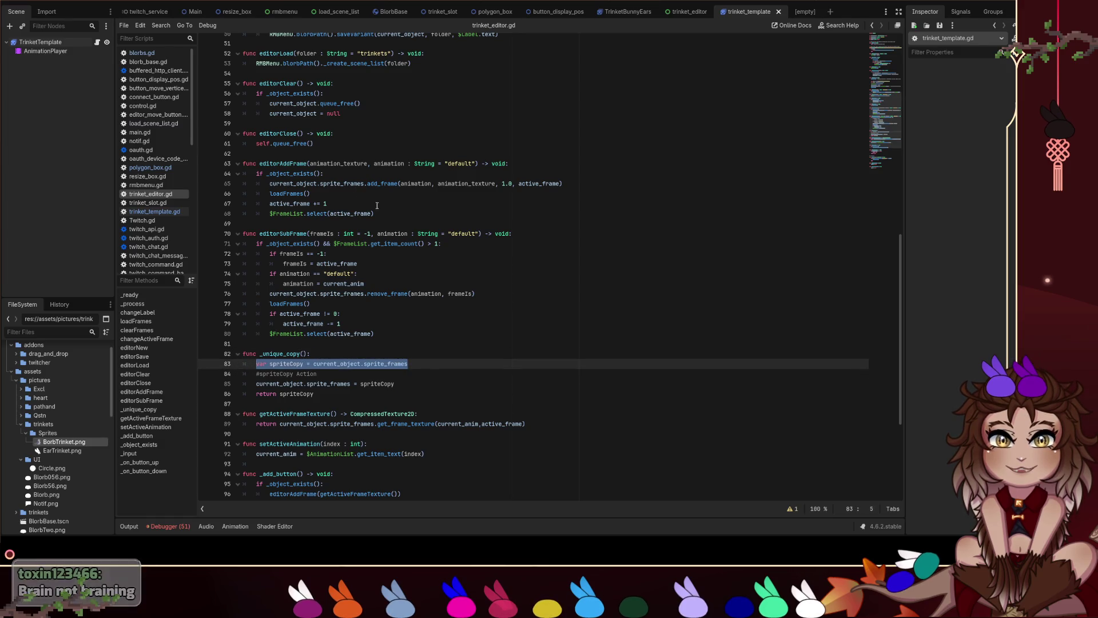
left_click(463, 176)
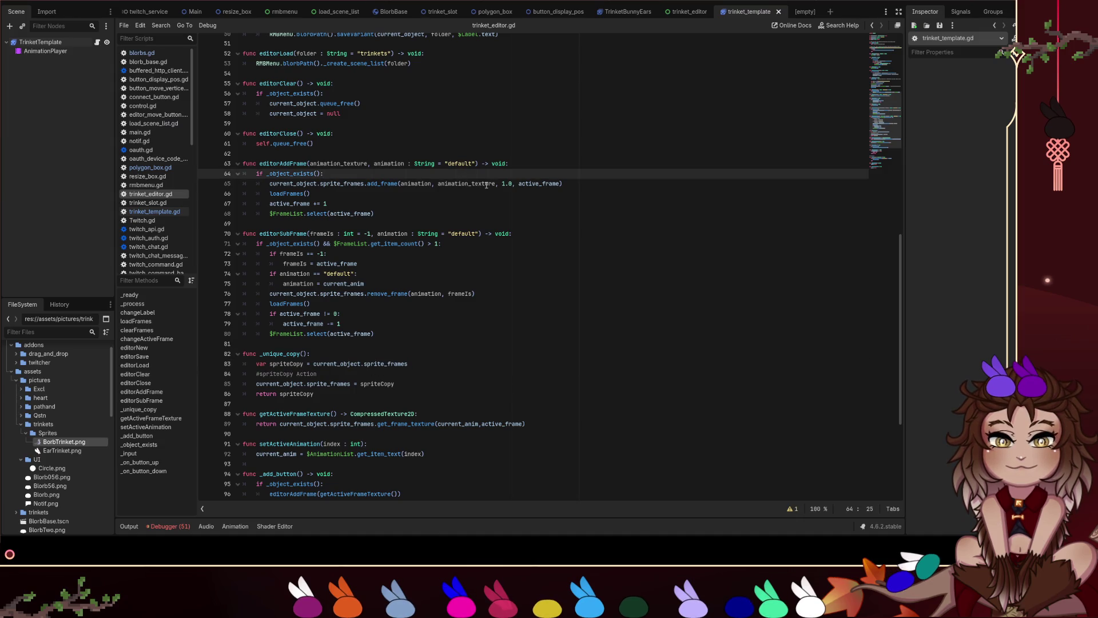
Make editorAddFrame add the frame to spriteCopy and assign it back to sprite_frames; save.
key("Return")
type("var spriteCopy = current_object.sprite_frames")
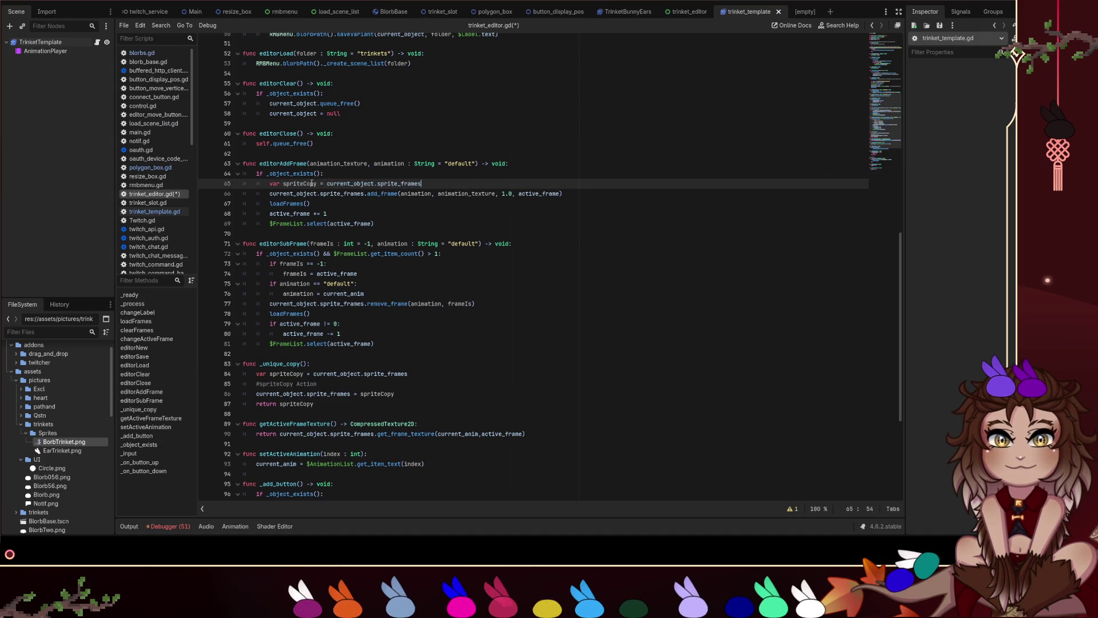
double_click(312, 184)
left_click_drag(363, 194, 270, 193)
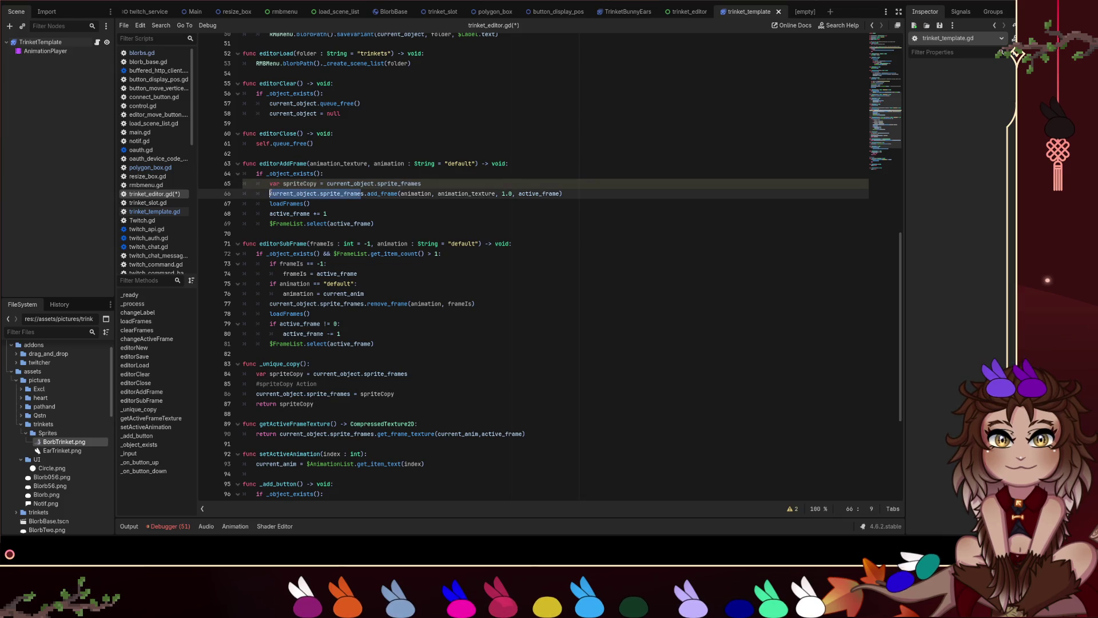
type("spriteCopy")
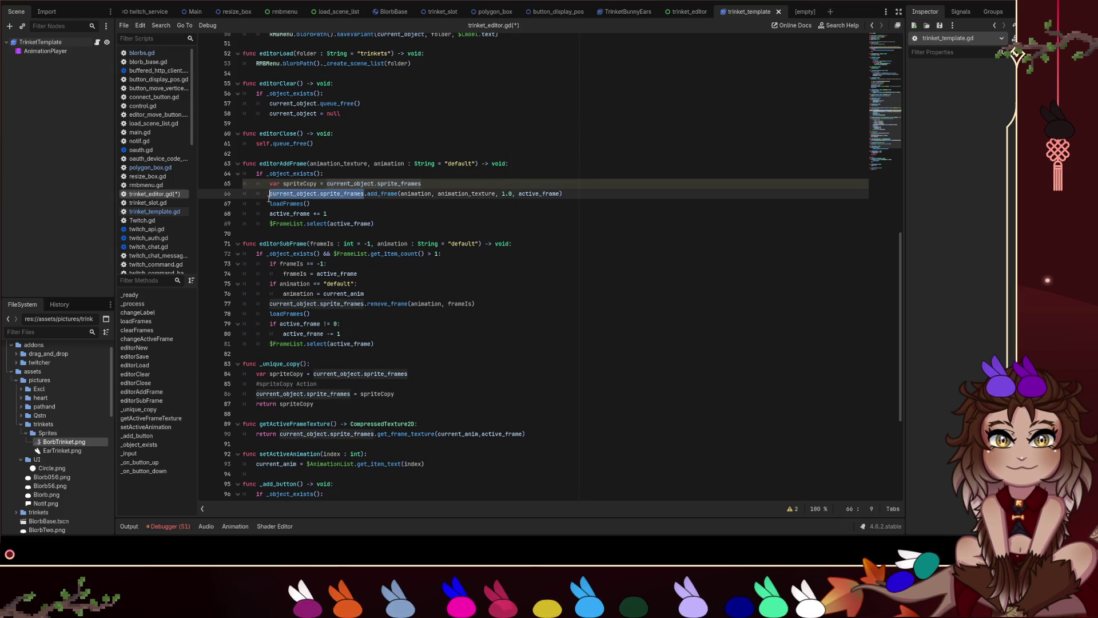
left_click_drag(394, 406, 255, 404)
key("ctrl+c")
left_click(512, 194)
key("Return")
key("ctrl+v")
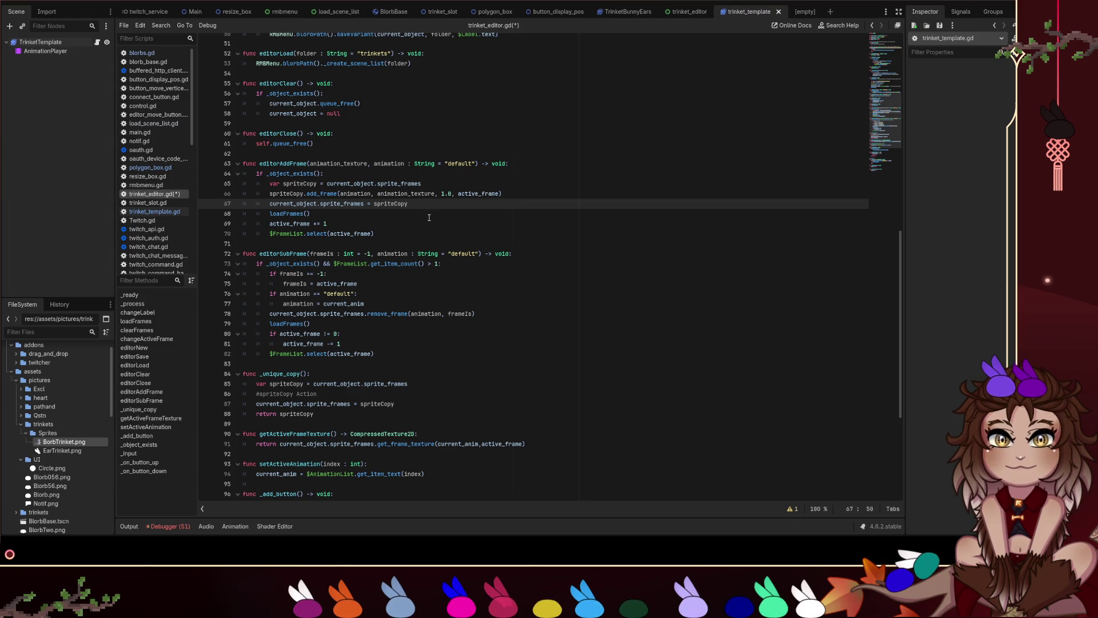
key("ctrl+s")
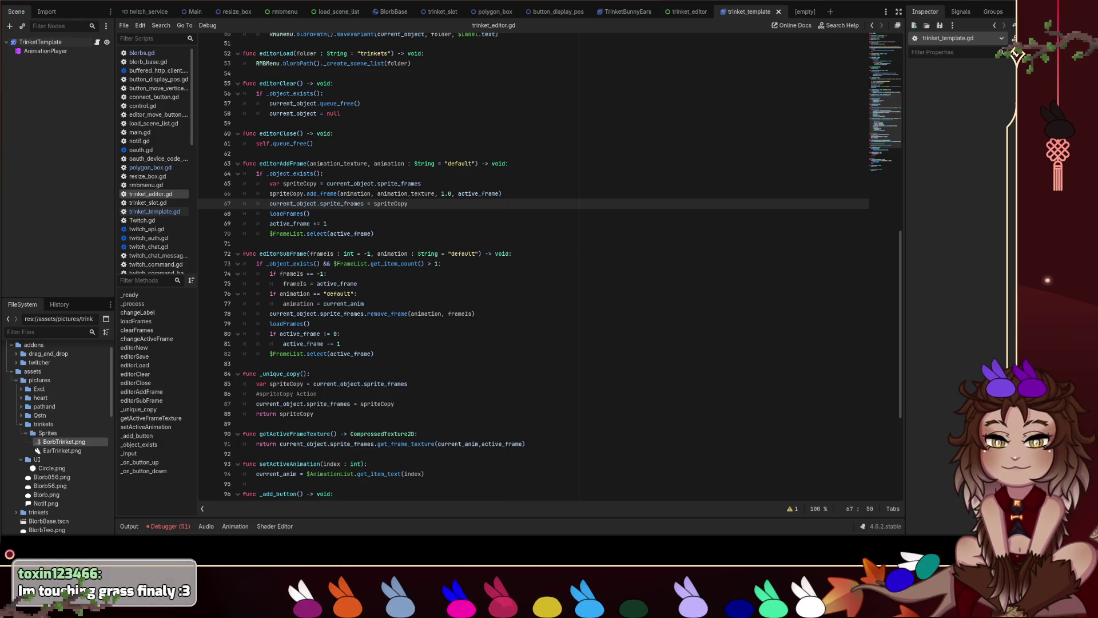
Declare spriteCopy in editorSubFrame and remove the frame from spriteCopy; save.
left_click_drag(422, 183, 227, 183)
key("ctrl+c")
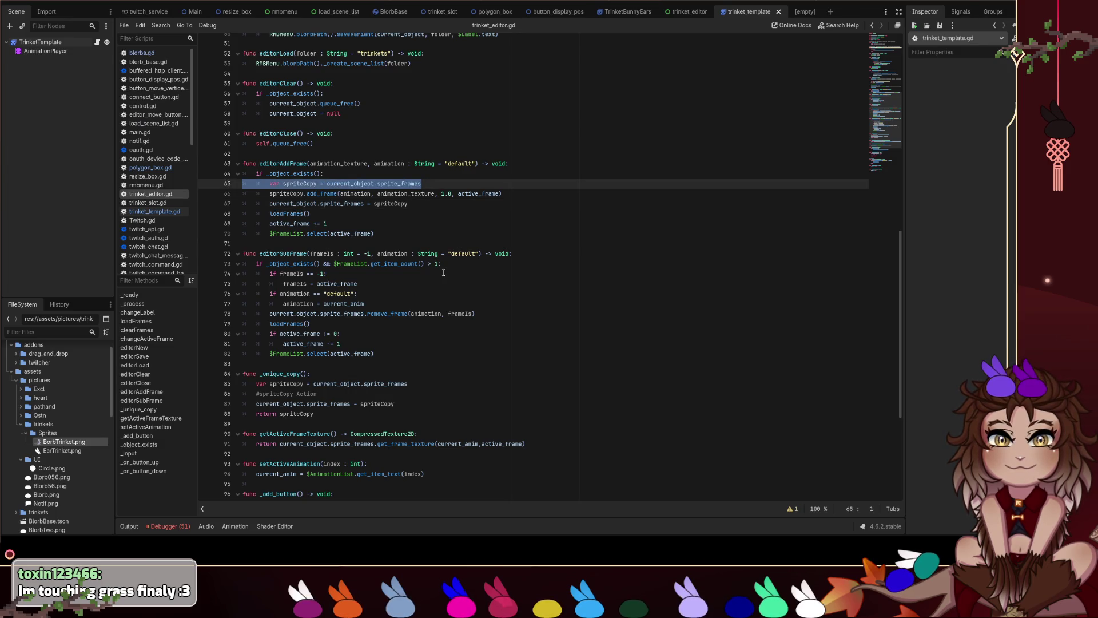
left_click(435, 303)
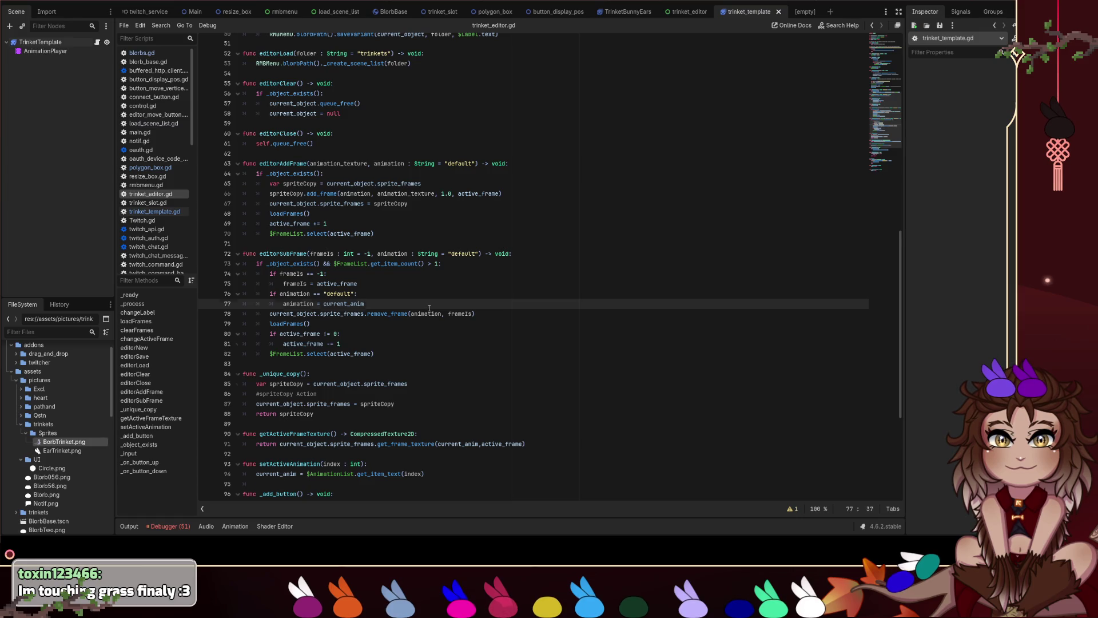
key("Return")
key("ctrl+v")
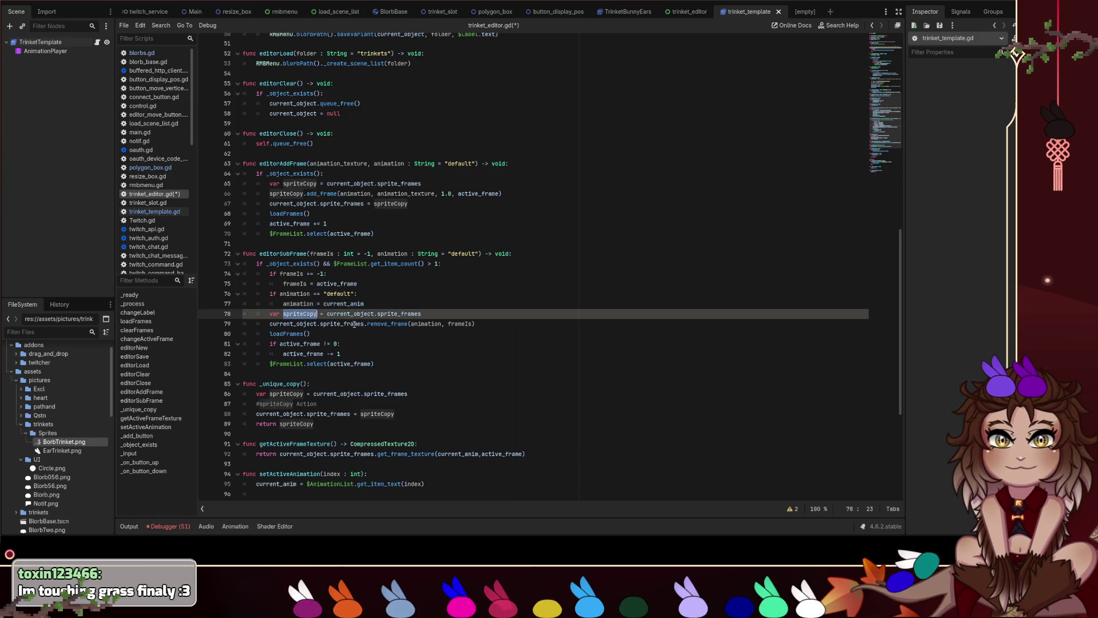
left_click_drag(364, 323, 270, 323)
type("spriteCopy")
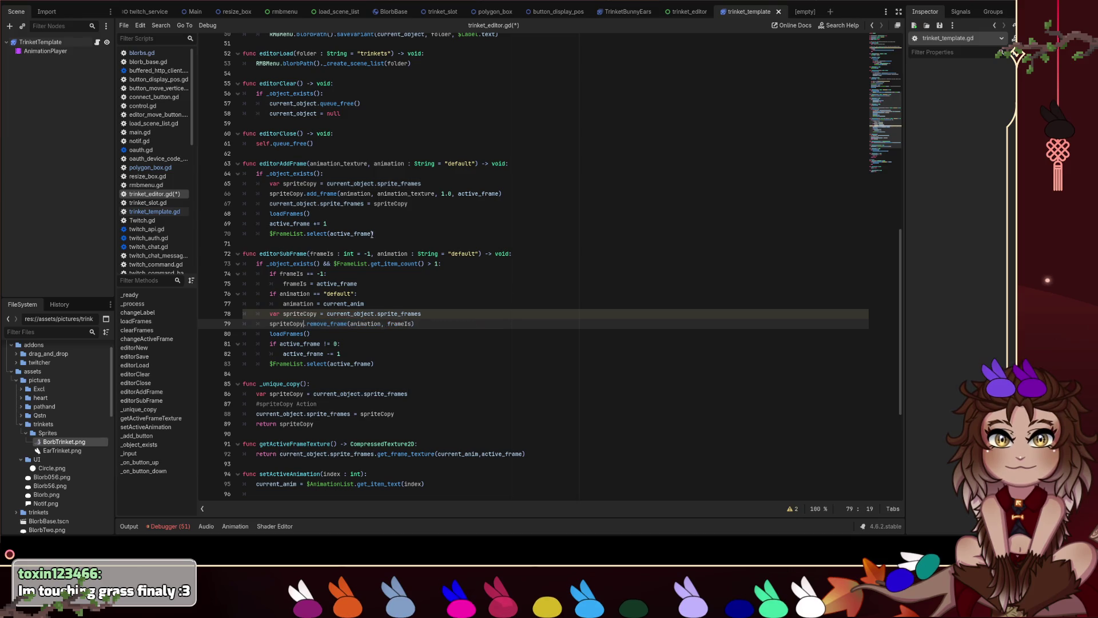
key("ctrl+s")
Assign spriteCopy back to sprite_frames after remove_frame, then run the project.
left_click_drag(431, 207, 216, 206)
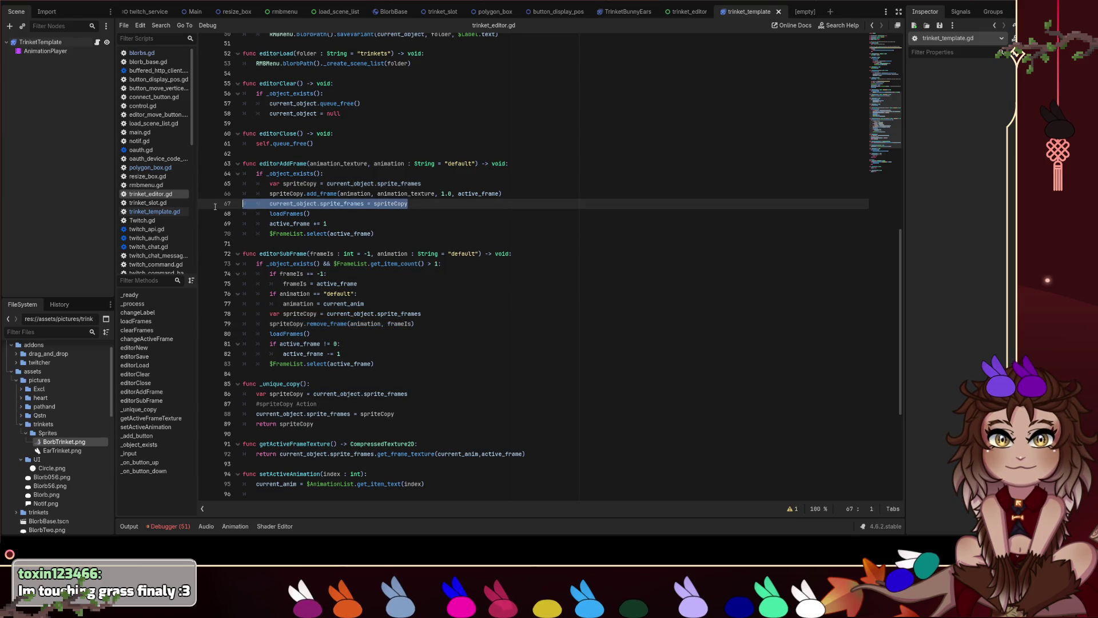
left_click(426, 314)
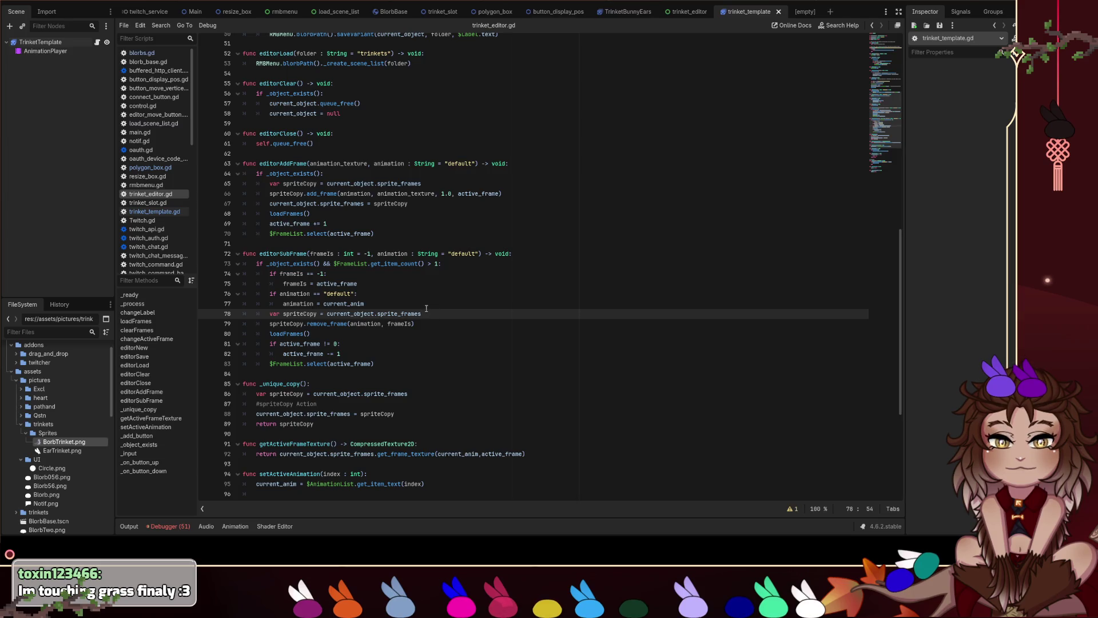
key("Down")
key("Return")
type("current_object.sprite_frames = spriteCopy")
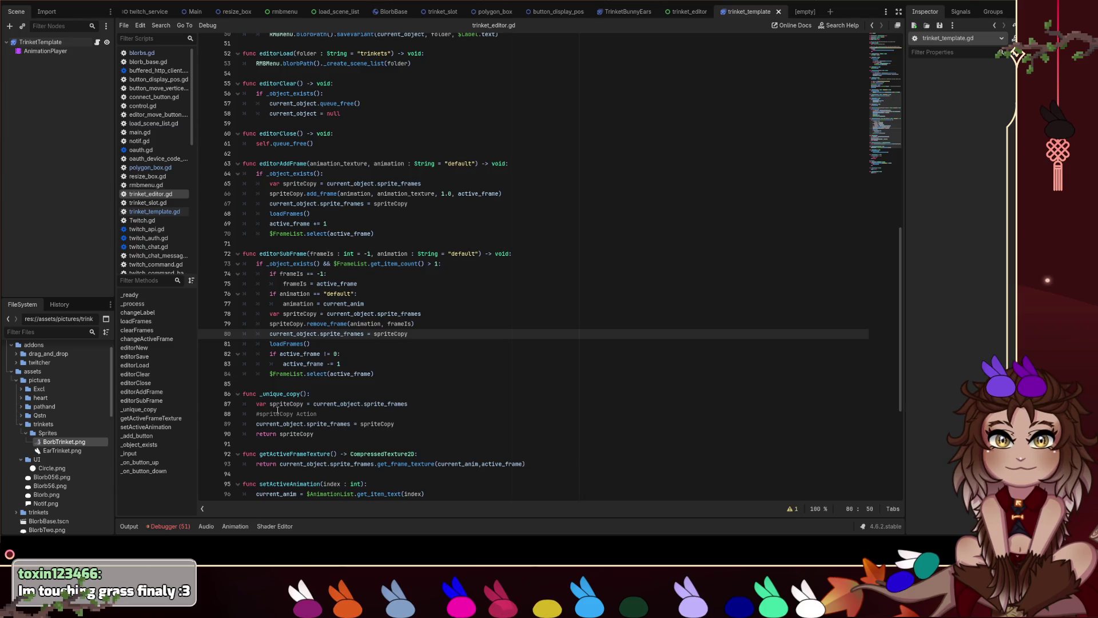
left_click(277, 383)
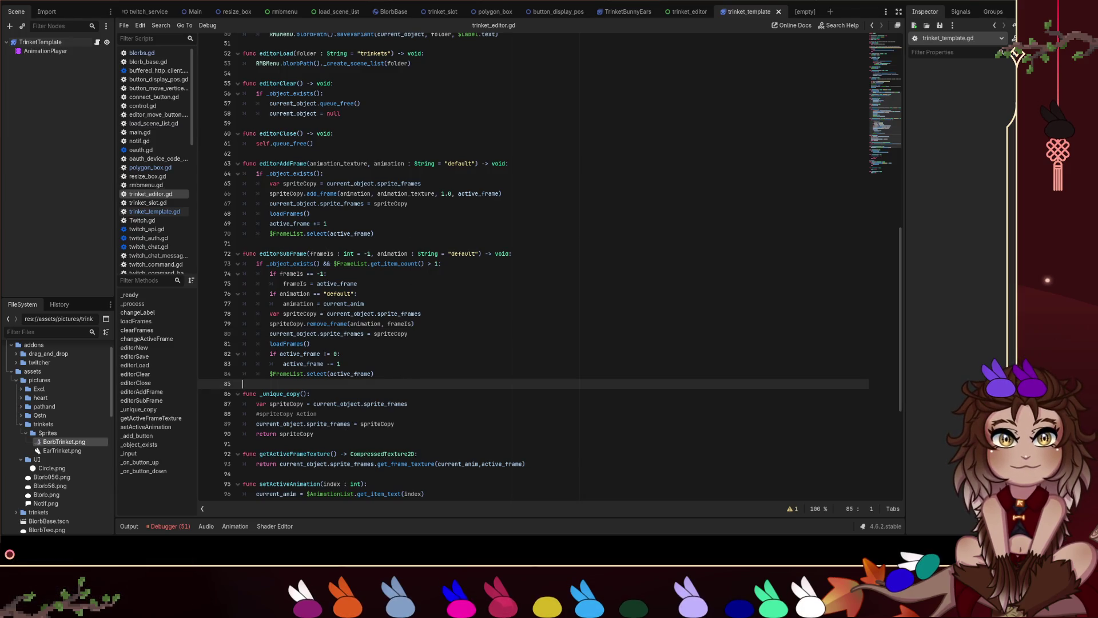
key("F5")
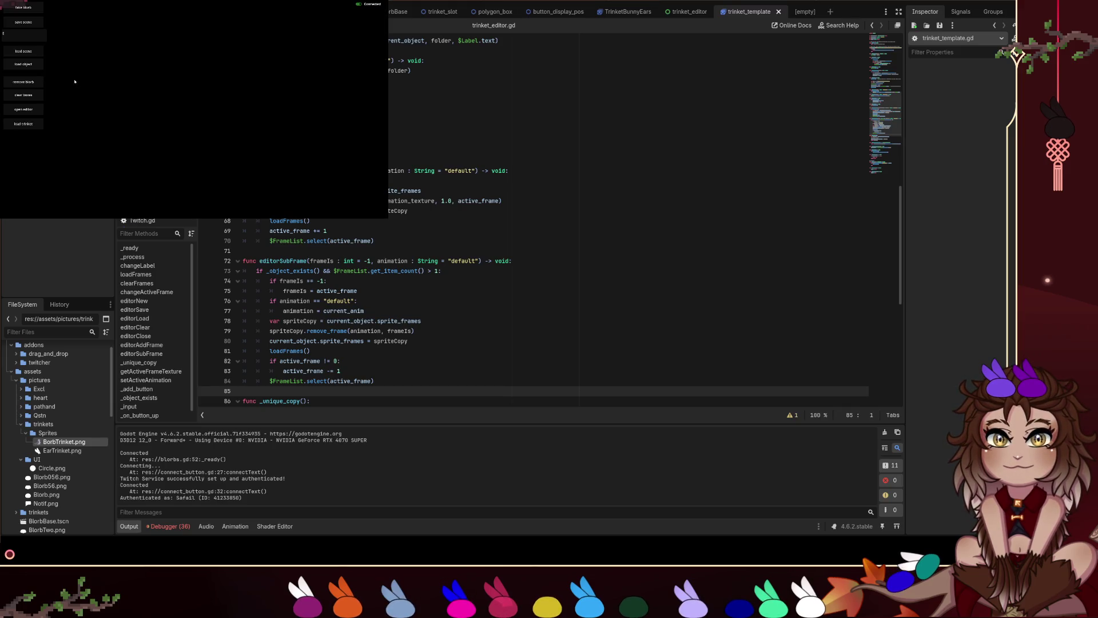
Load borb frames into a trinket, add two frames, then close and reopen the editor.
left_click(23, 108)
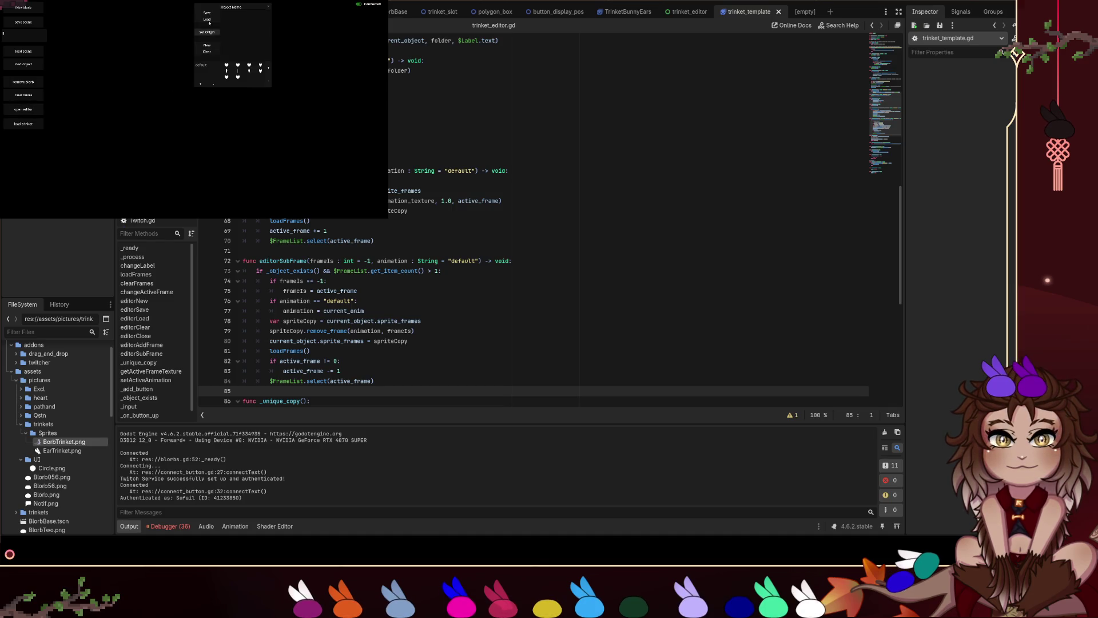
left_click(207, 52)
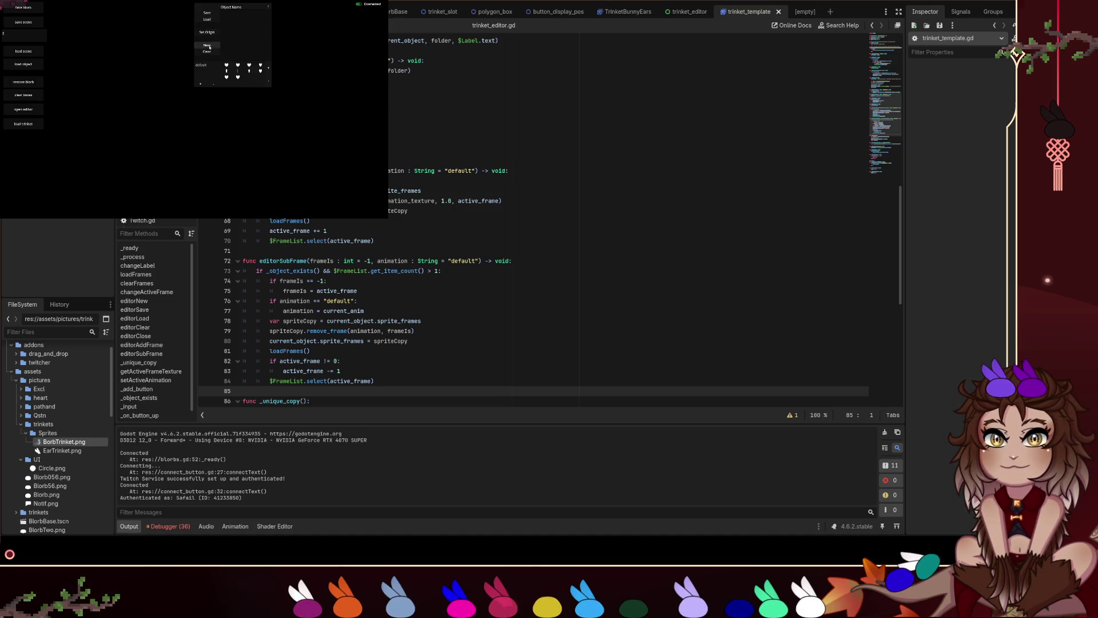
left_click(216, 86)
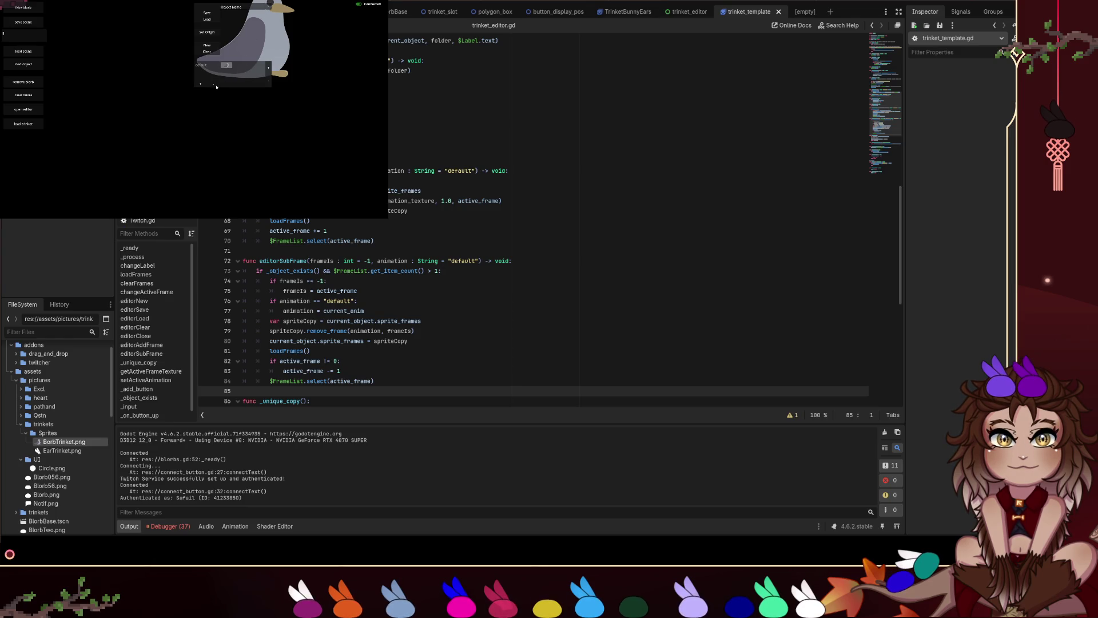
left_click(268, 69)
left_click(268, 69)
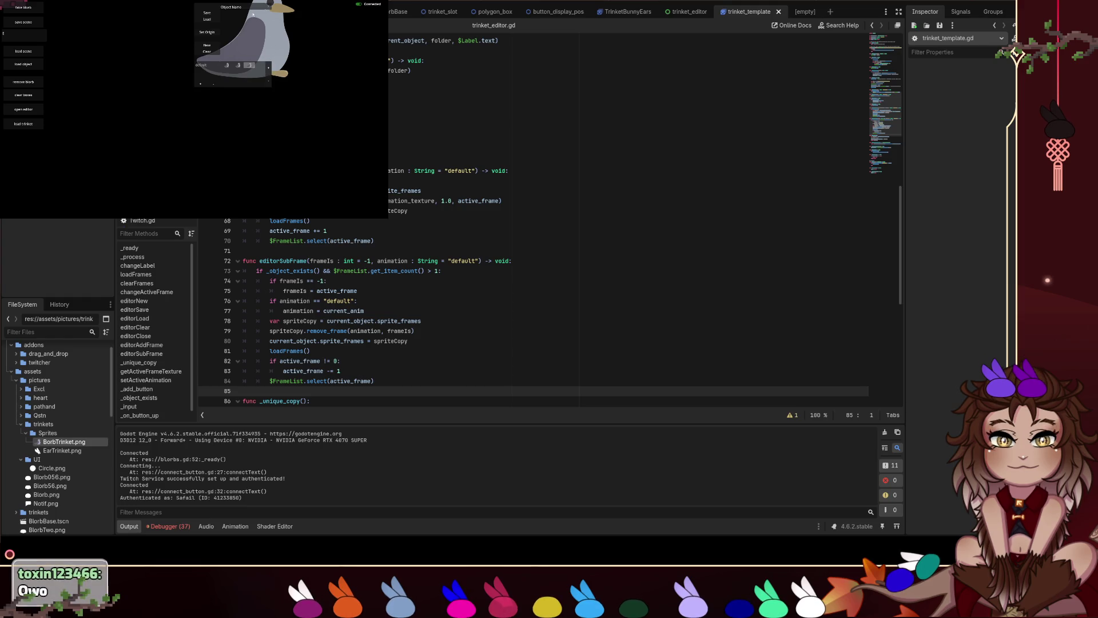
left_click(271, 6)
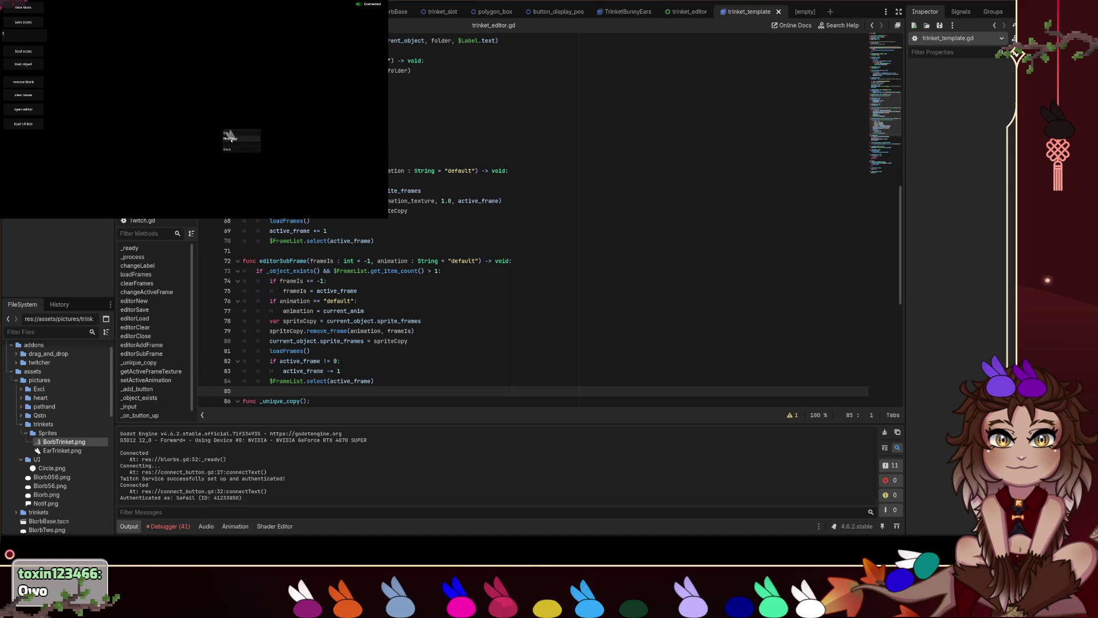
left_click(23, 108)
On a new ear trinket, remove the third frame, load the pigeon sprite, and add two frames.
left_click(227, 65)
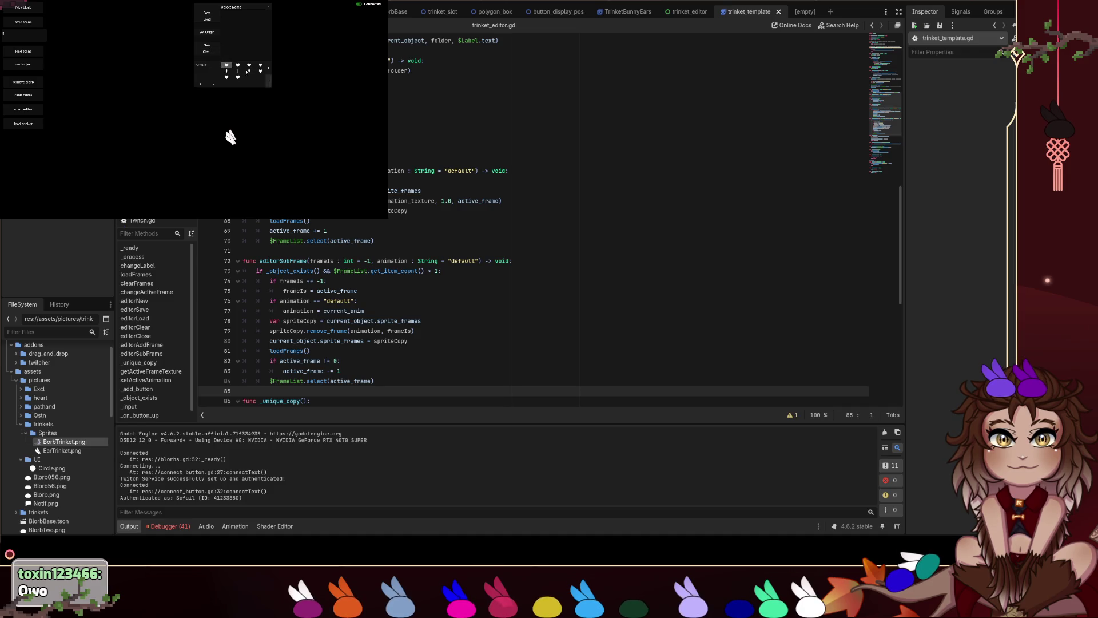
left_click(207, 46)
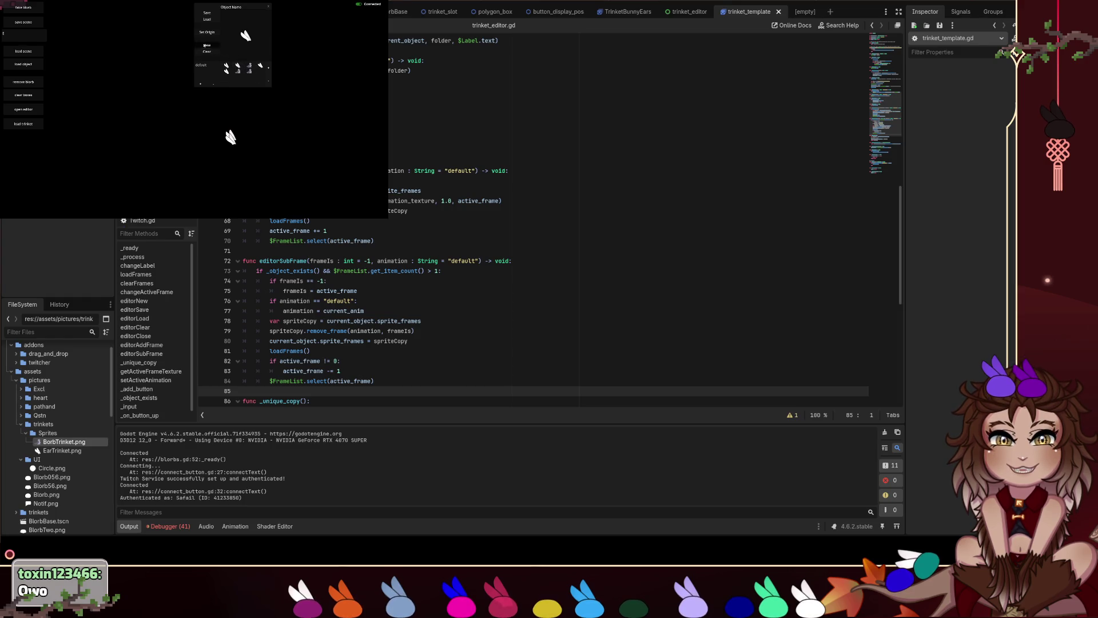
left_click(248, 68)
left_click(269, 80)
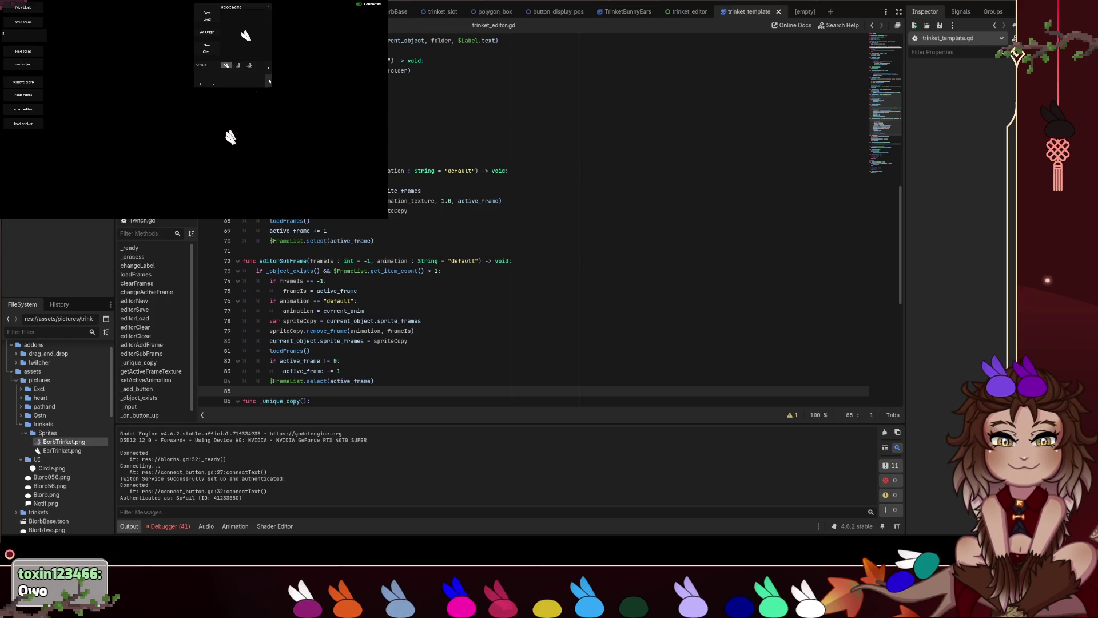
left_click(269, 81)
left_click(268, 68)
left_click(268, 68)
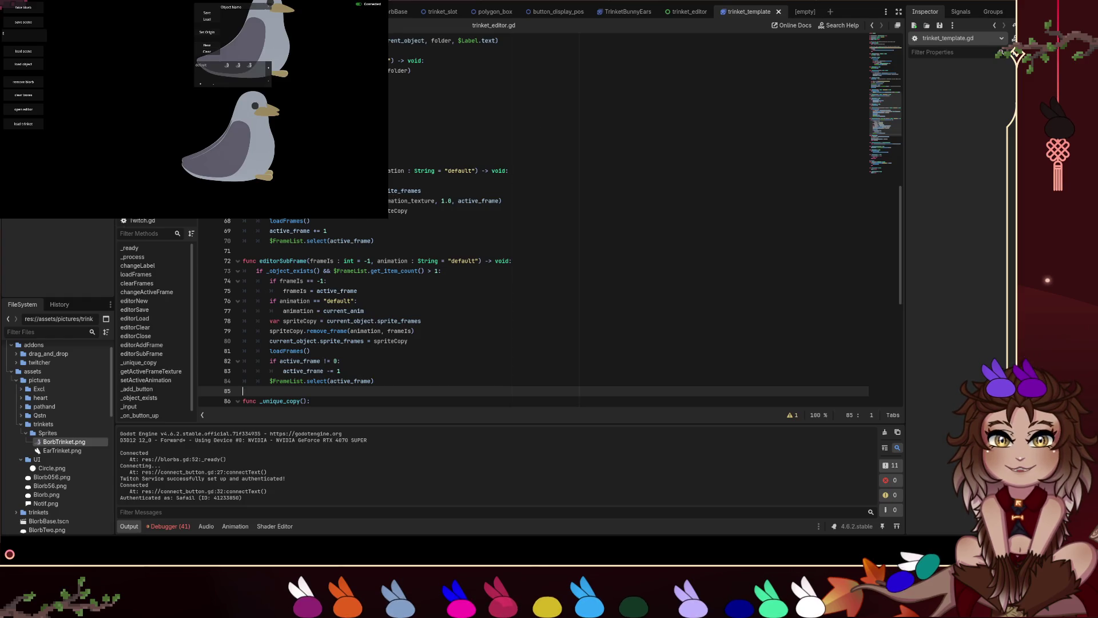
left_click(378, 211)
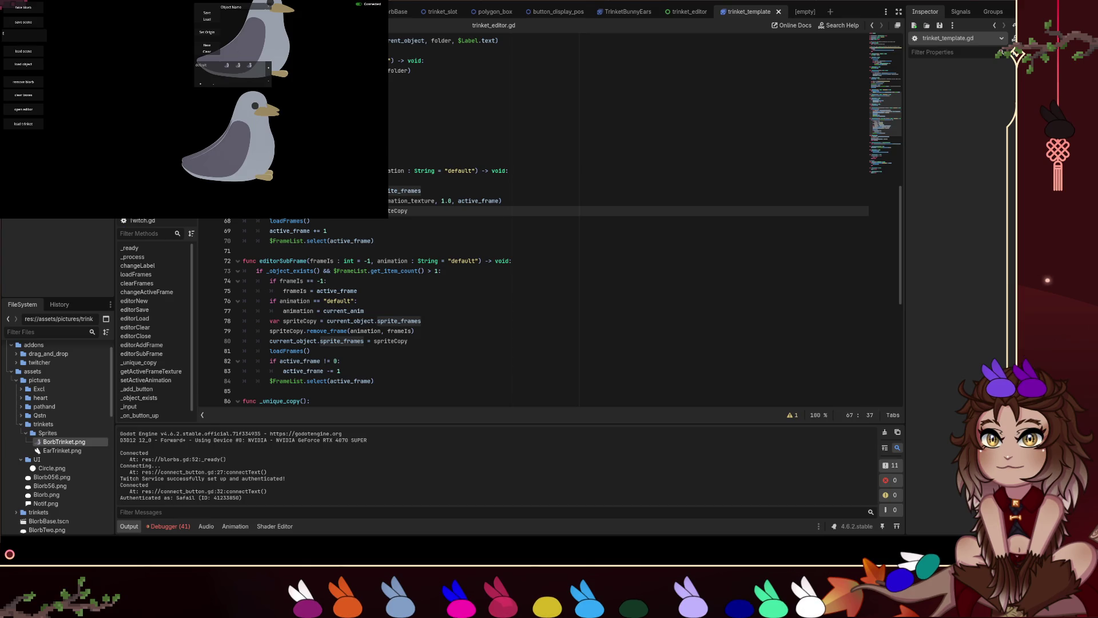
Undo the spriteCopy edits in the add/remove-frame functions, open the trinket_editor scene, and stop the game.
scroll(549, 312, "up", 8)
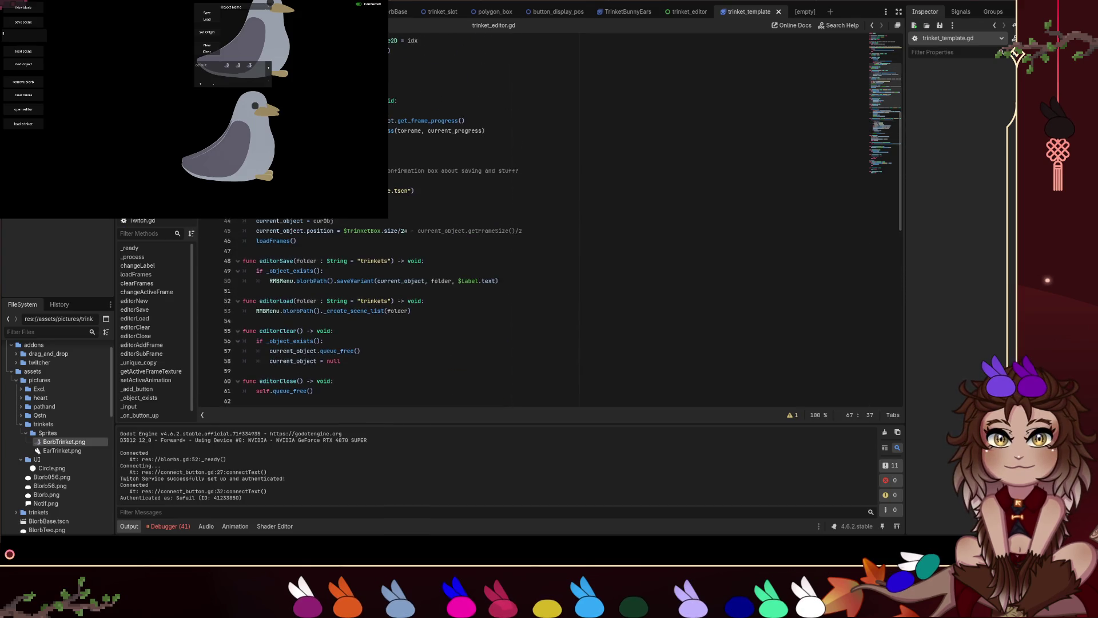
scroll(549, 312, "down", 4)
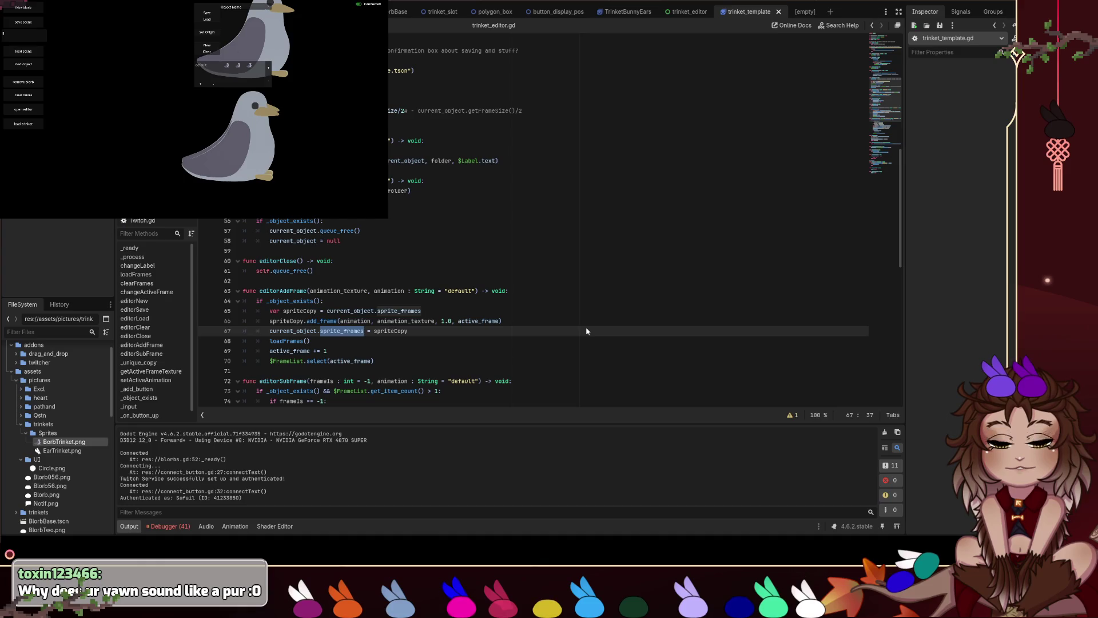
key("Down")
key("Down")
key("Down")
key("ctrl+z")
key("ctrl+z")
key("ctrl+z")
key("Down")
key("Down")
key("Down")
key("BackSpace")
key("BackSpace")
key("ctrl+z")
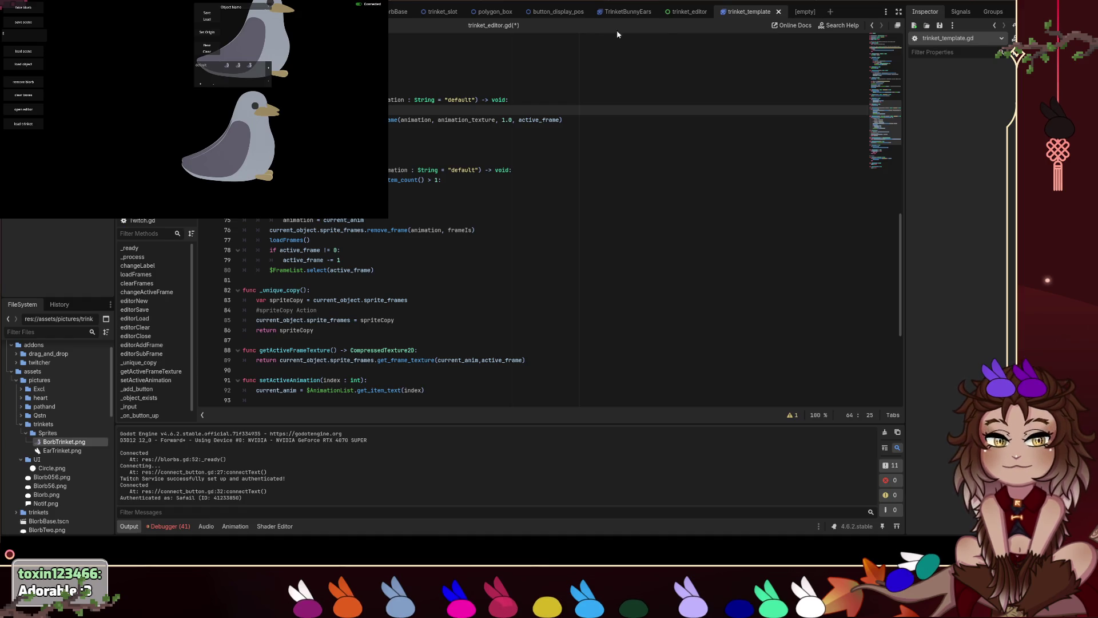
left_click(678, 14)
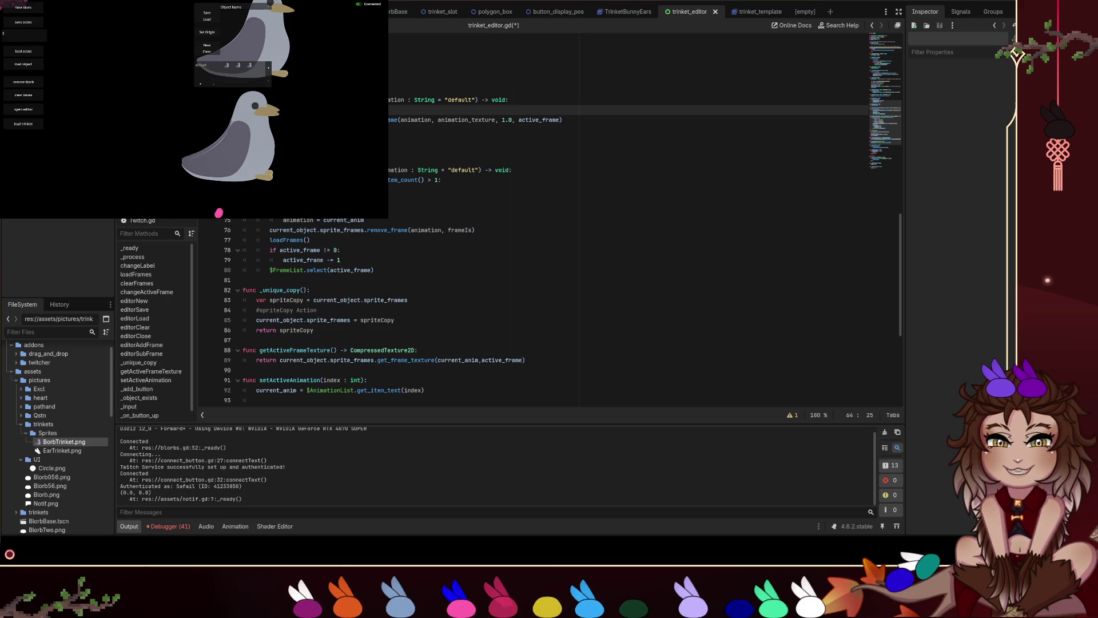
key("F8")
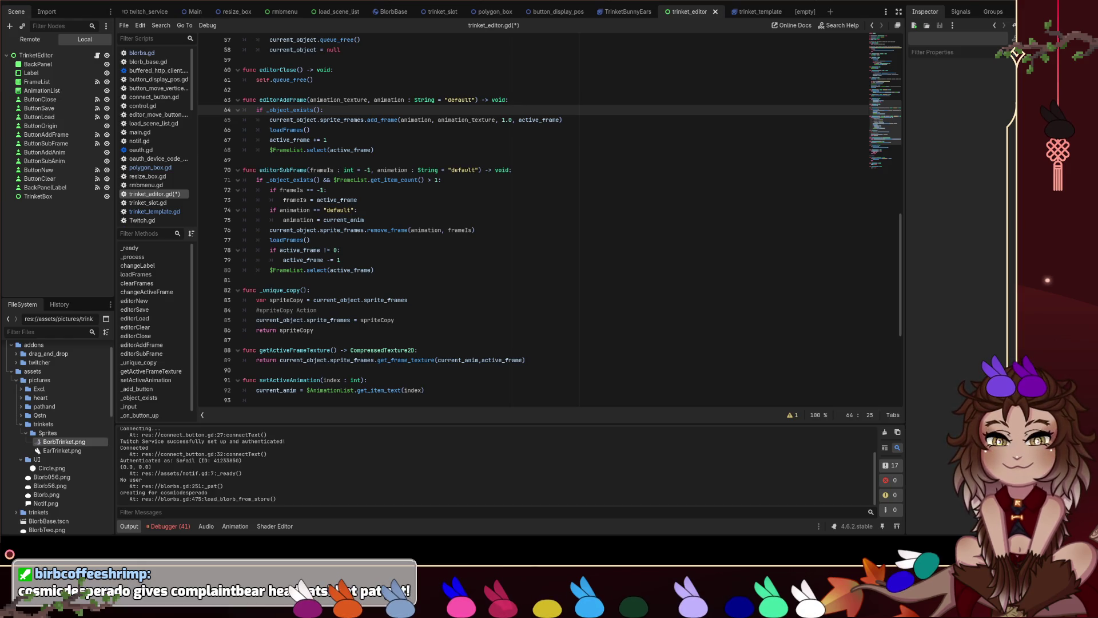
In trinket_template, mark TrinketTemplate's Sprite Frames resource as Local to Scene.
left_click(67, 57)
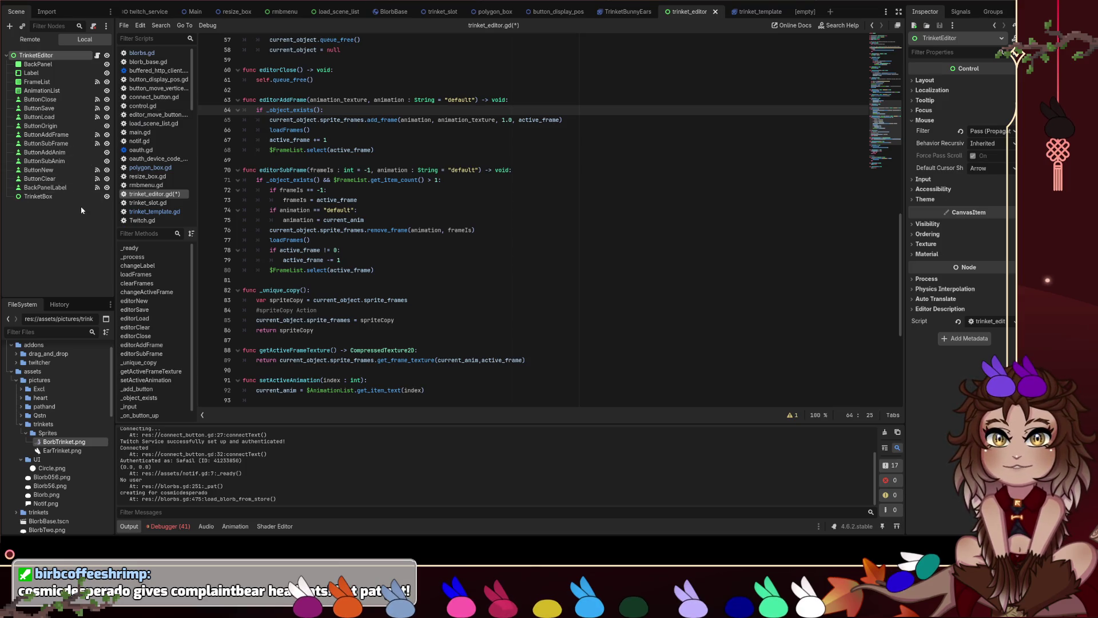
left_click(749, 11)
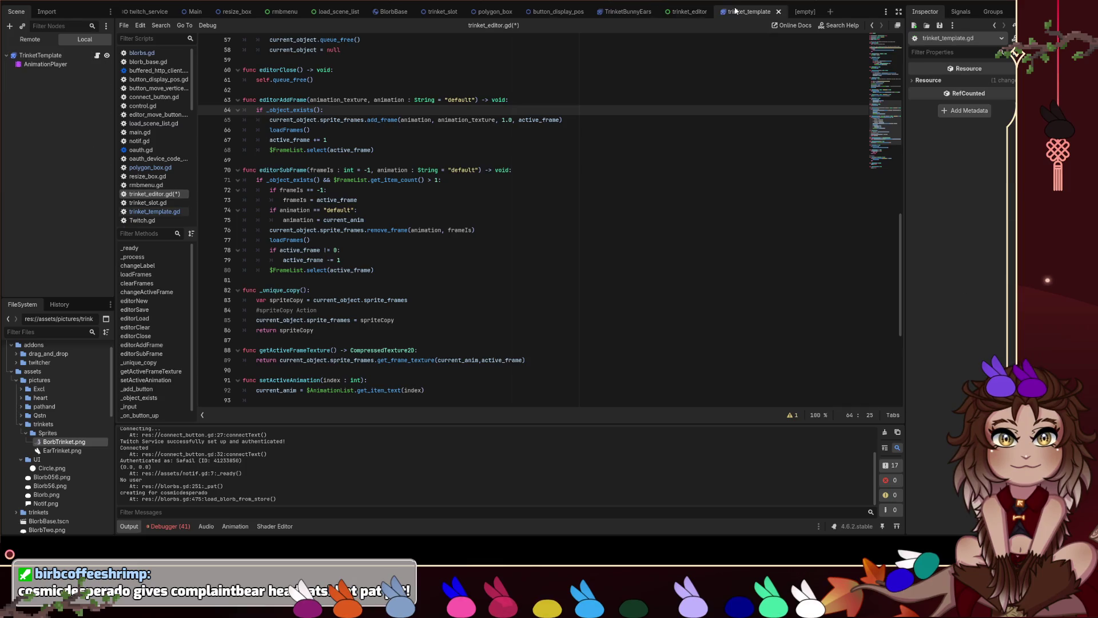
left_click(40, 55)
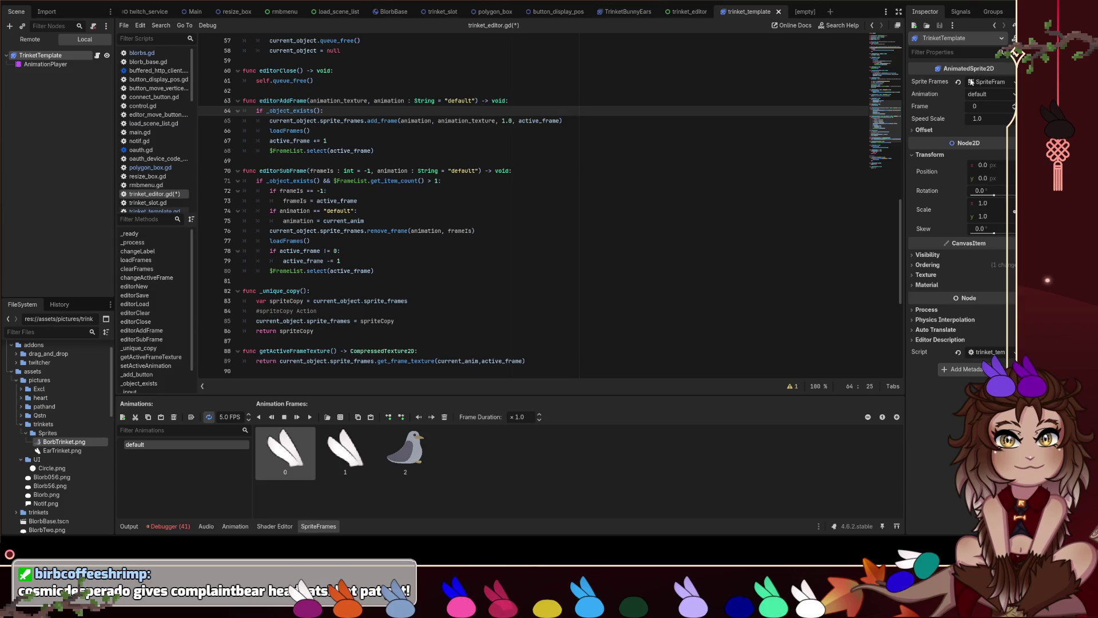
left_click(979, 81)
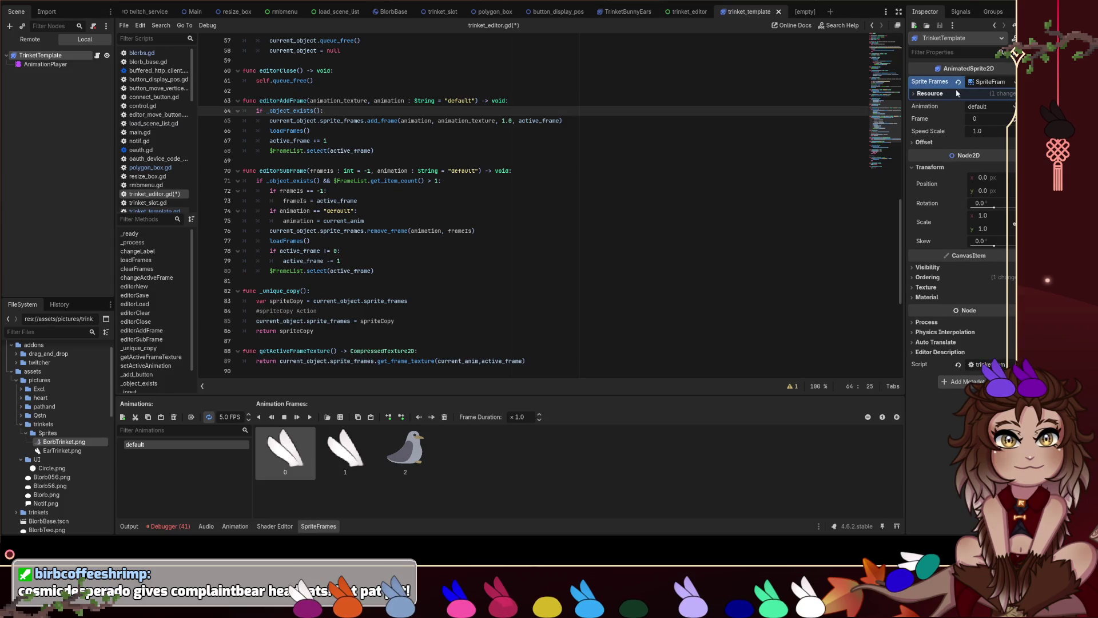
left_click(944, 94)
left_click(973, 104)
Save and run the project with F5, then return to the 2D canvas view.
left_click(804, 150)
key("ctrl+s")
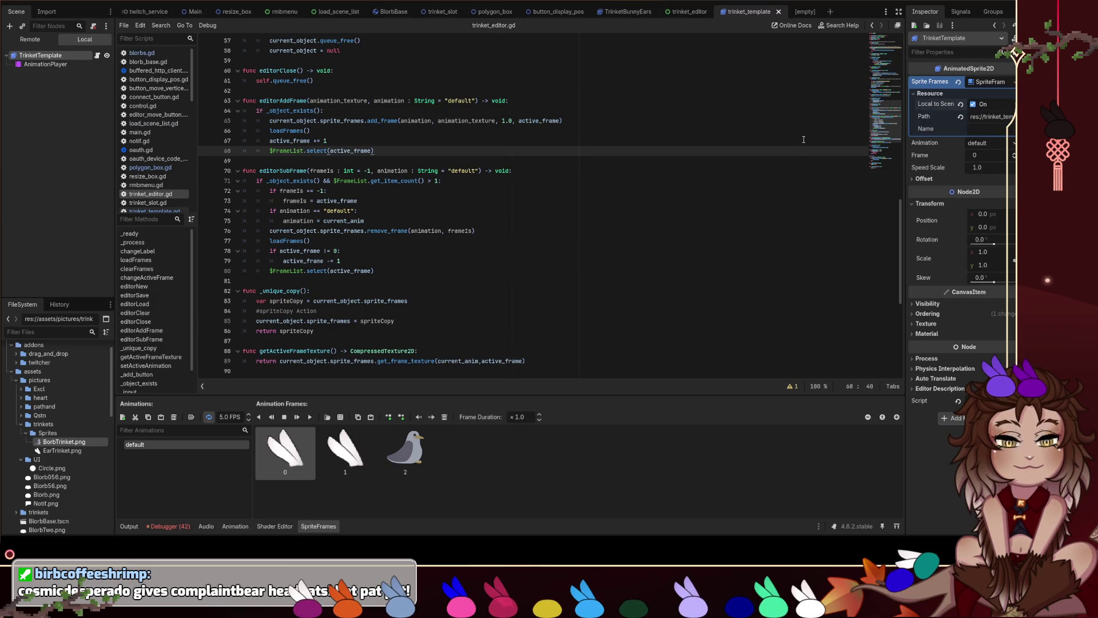
key("F5")
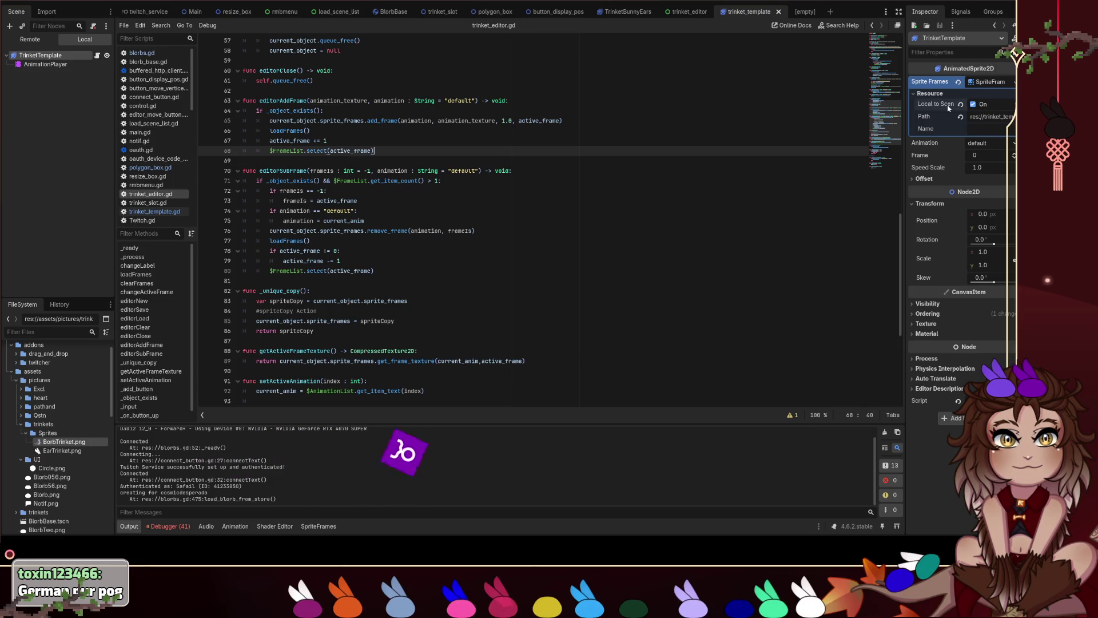
left_click(567, 266)
left_click(992, 117)
left_click(613, 200)
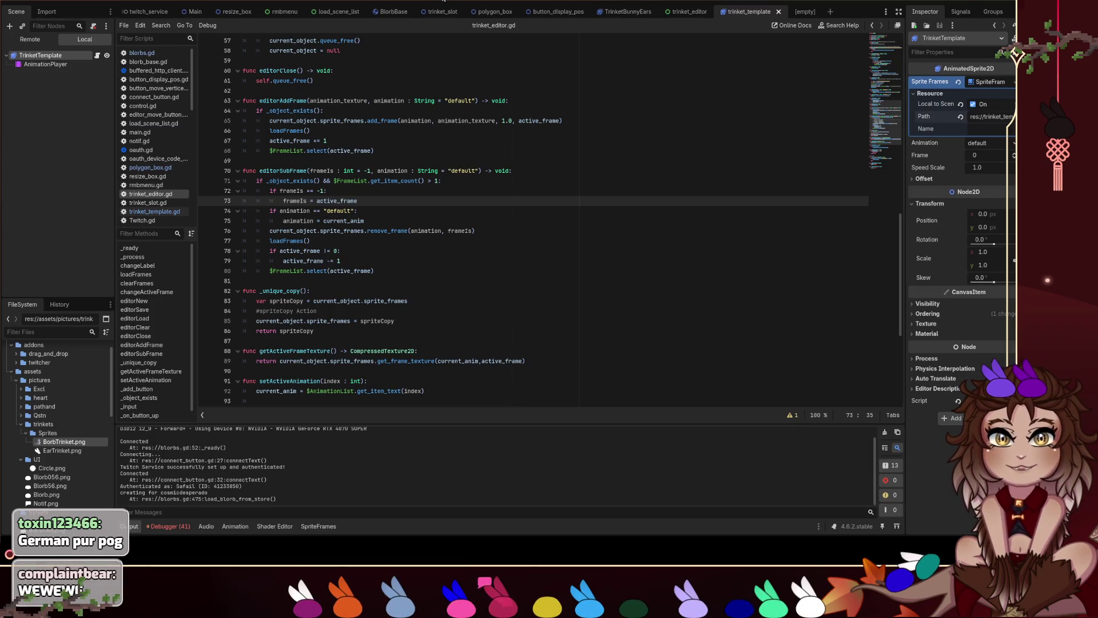
key("ctrl+F1")
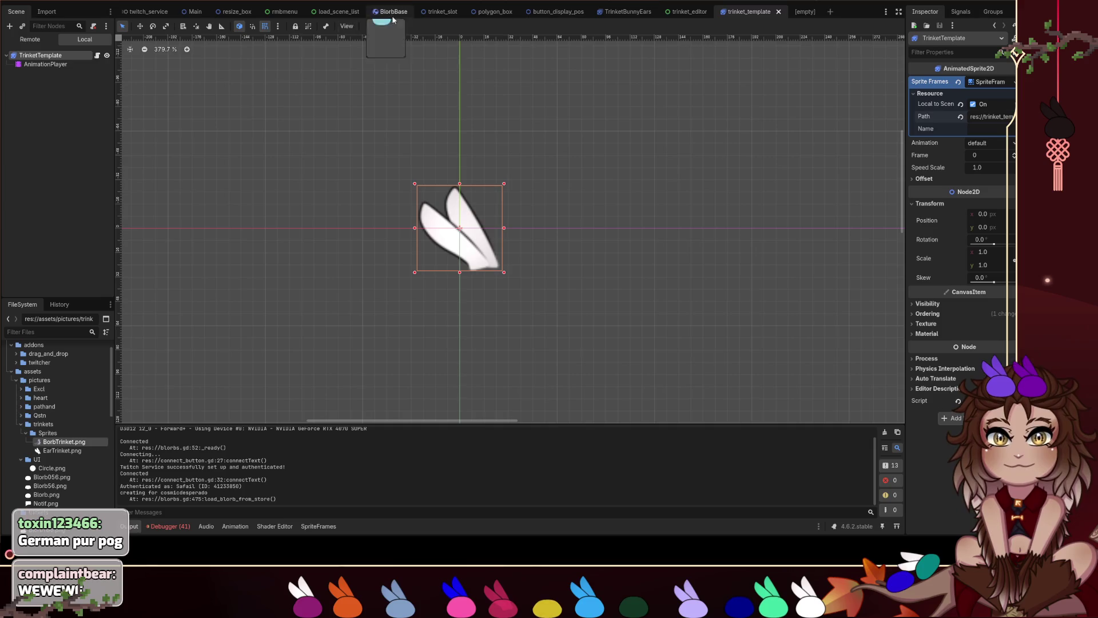
Open the blorbs.gd script attached to the Main scene.
left_click(321, 13)
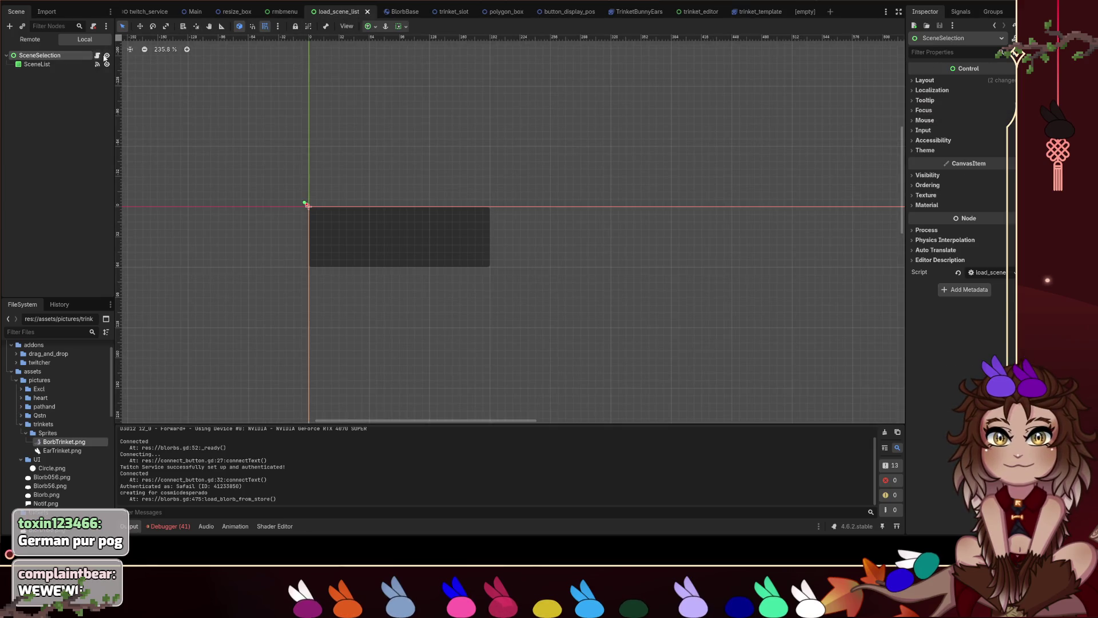
left_click(399, 13)
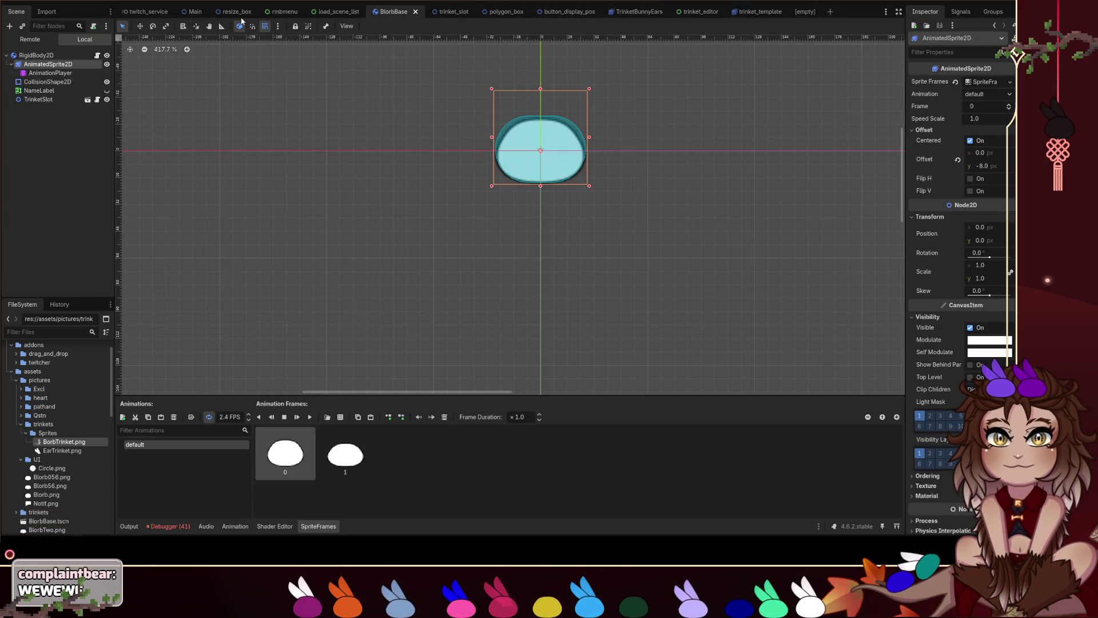
left_click(194, 11)
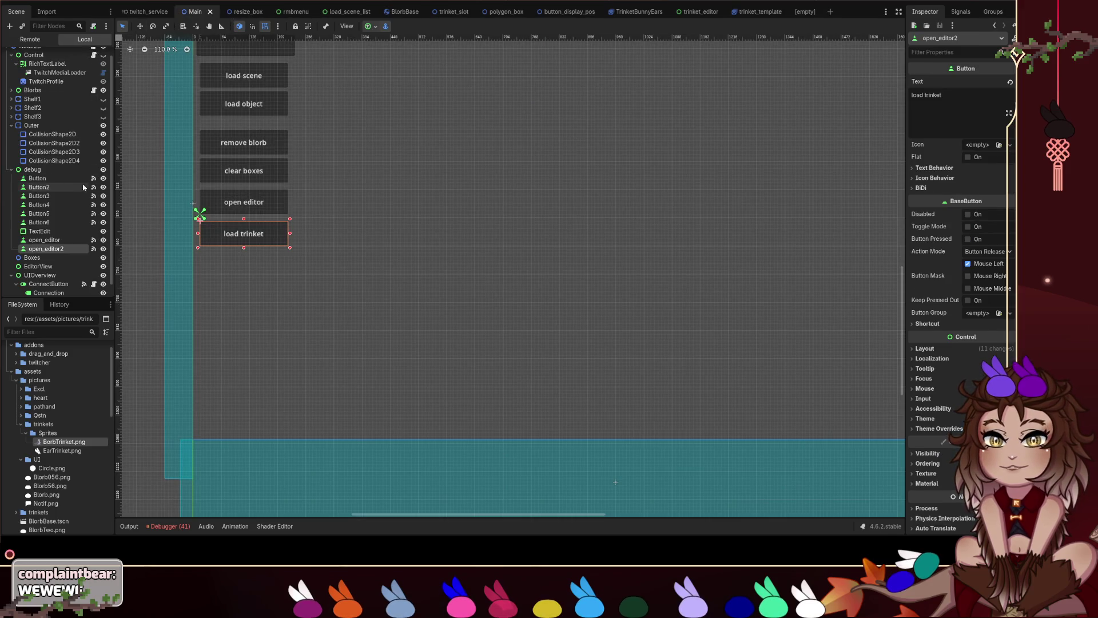
scroll(92, 255, "down", 1)
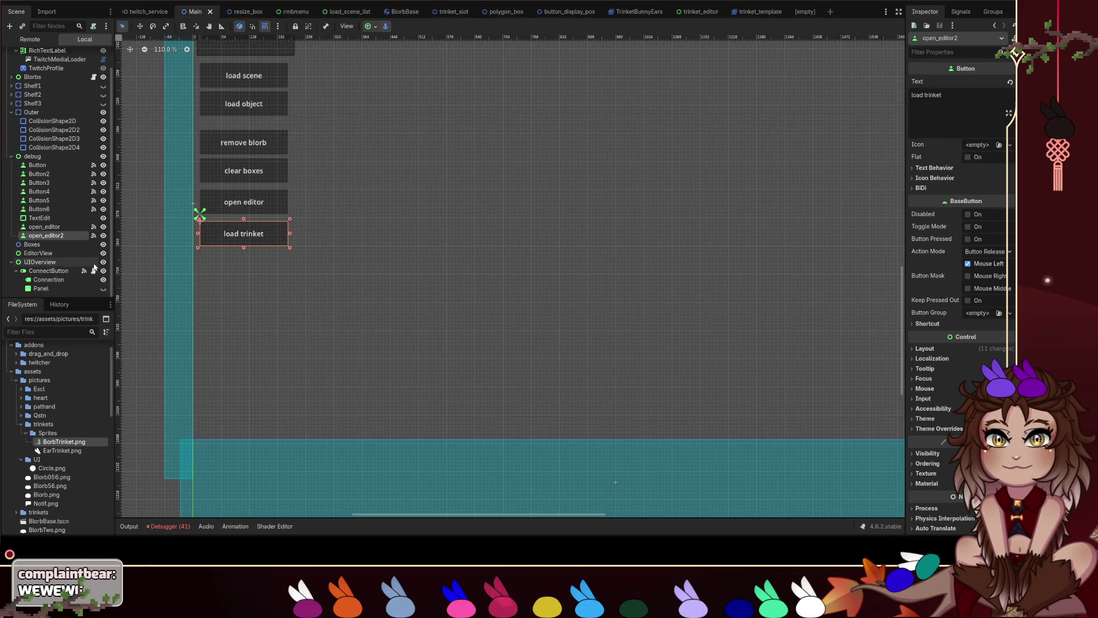
scroll(91, 256, "up", 2)
left_click(93, 99)
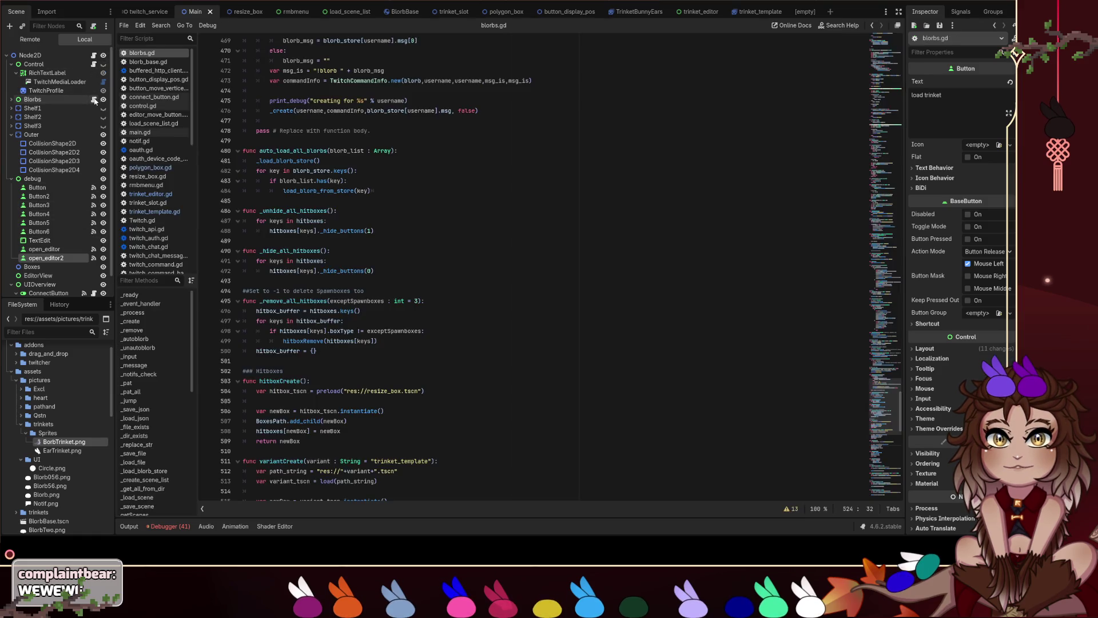
Search blorbs.gd for 'create' to find where variantCreate is called.
key("ctrl+f")
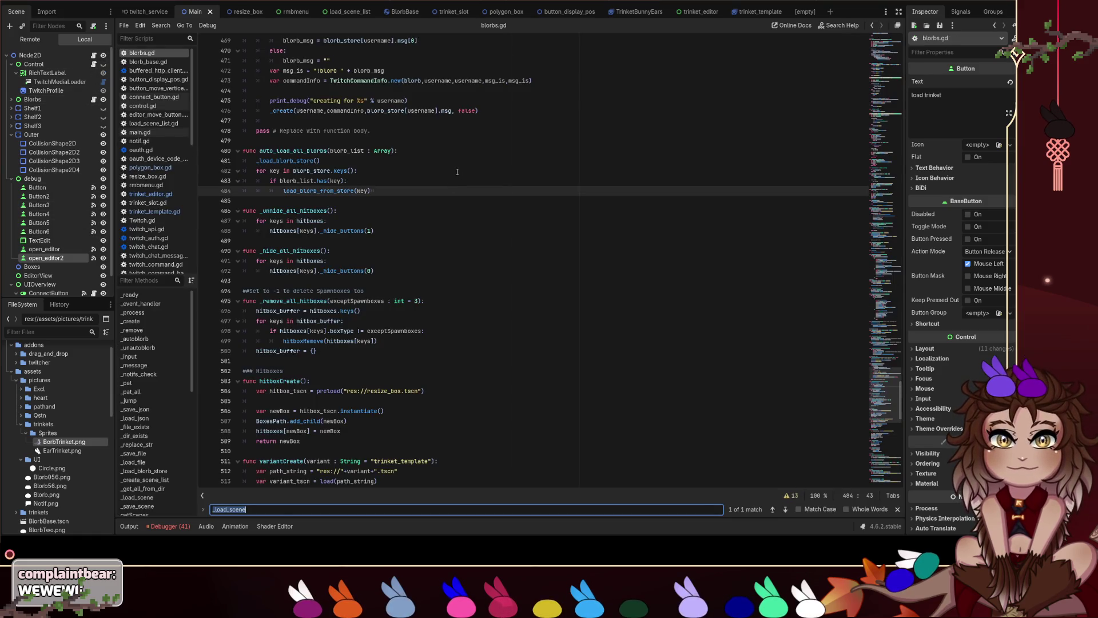
type("create_v")
key("BackSpace")
key("BackSpace")
key("BackSpace")
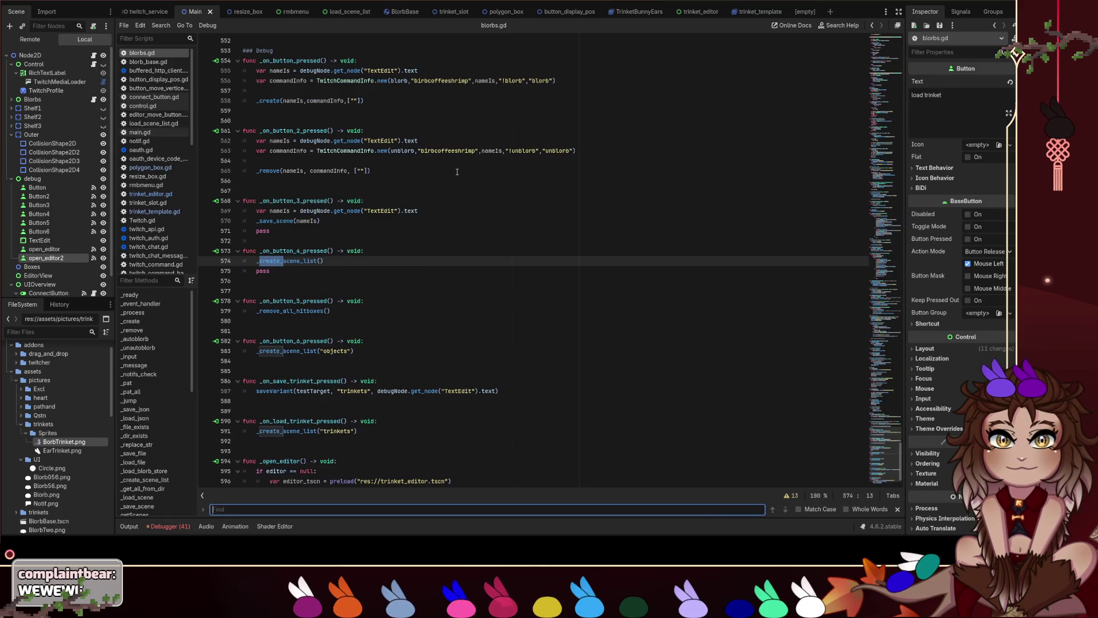
type("variant_crea")
key("ctrl+a")
key("BackSpace")
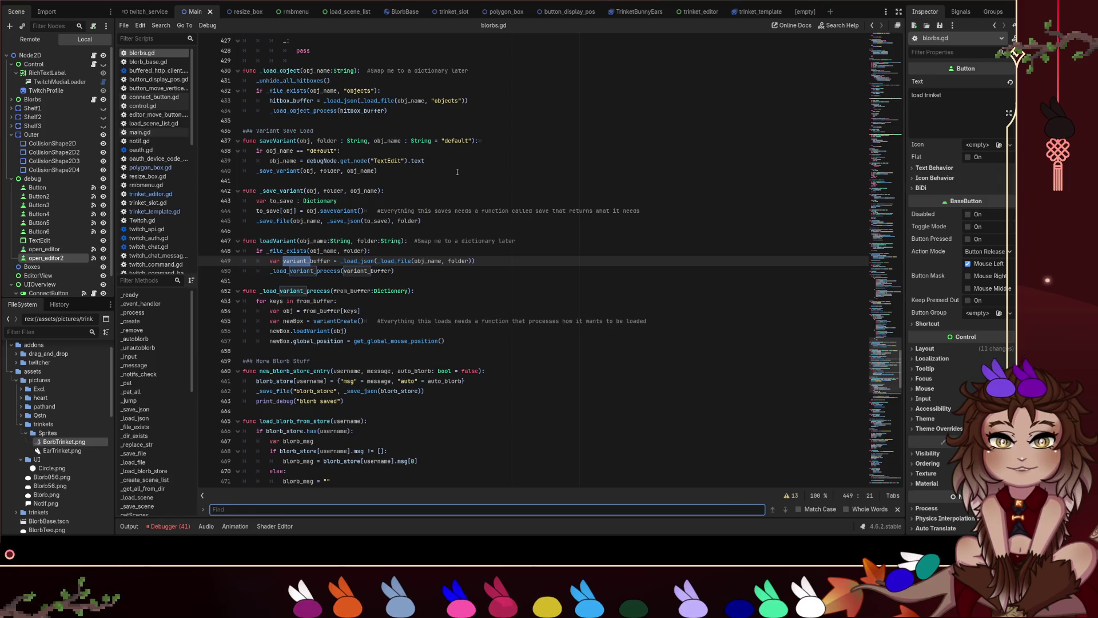
type("createVa")
key("ctrl+a")
key("BackSpace")
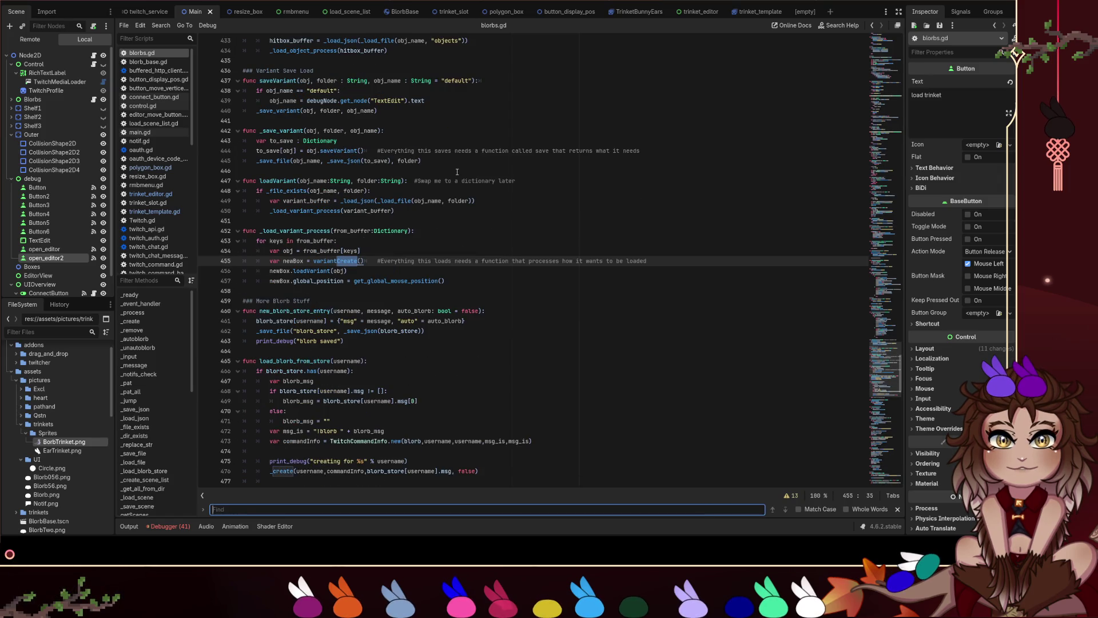
In variantCreate, add newBox.sprite_frames.resource_local_to_scene = true after instantiate() and save blorbs.gd.
left_click(335, 260, "ctrl")
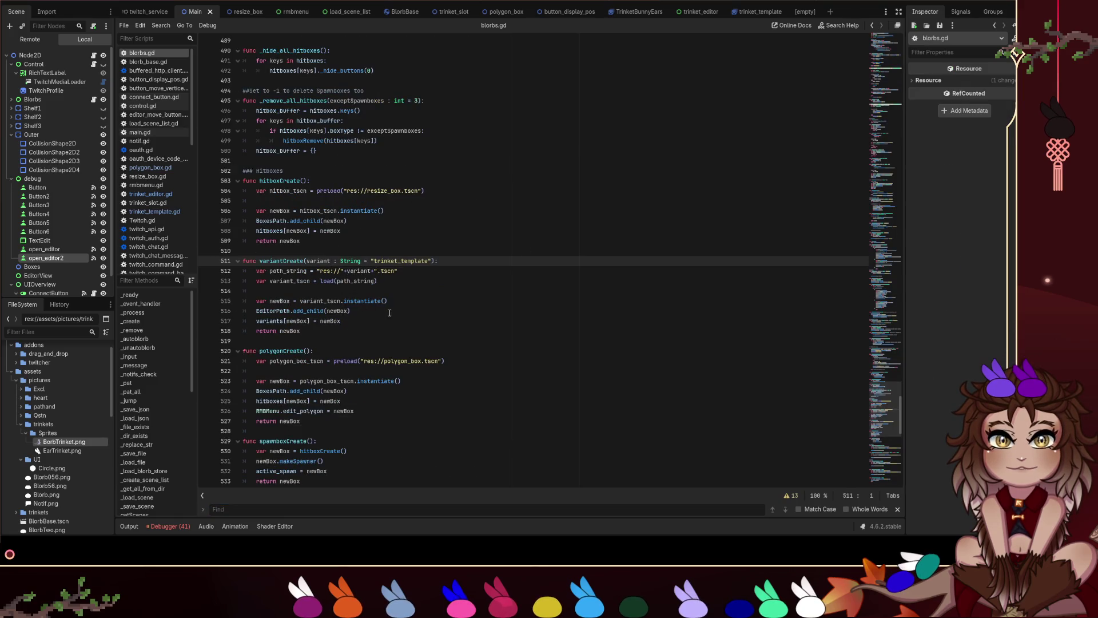
left_click(489, 321)
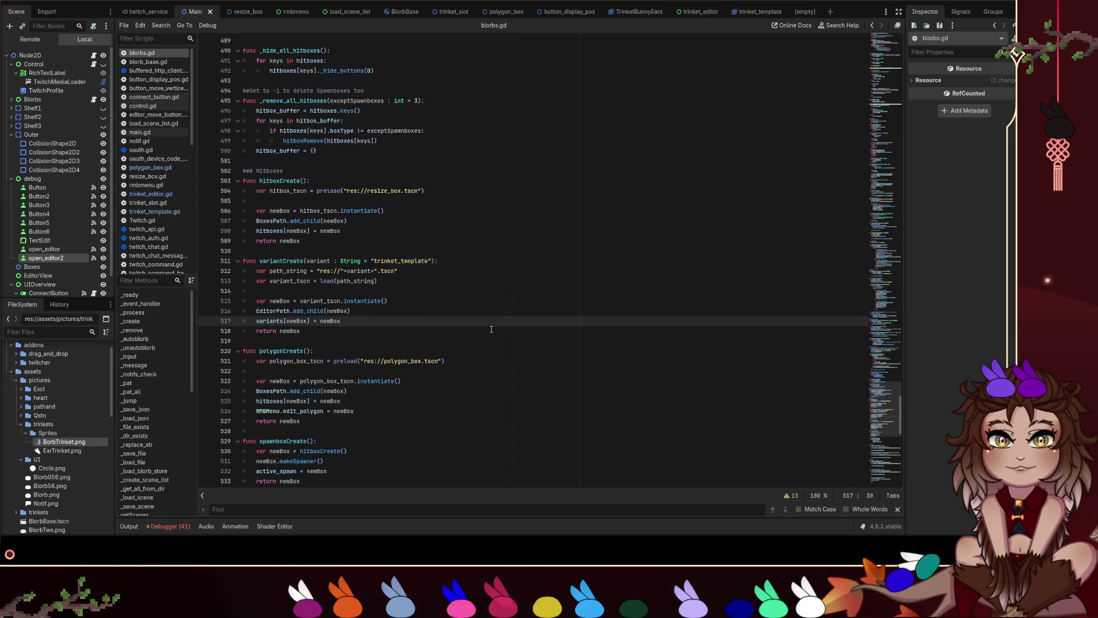
key("Up")
key("Up")
key("ctrl+Right")
key("End")
key("Return")
type("newBox.spr")
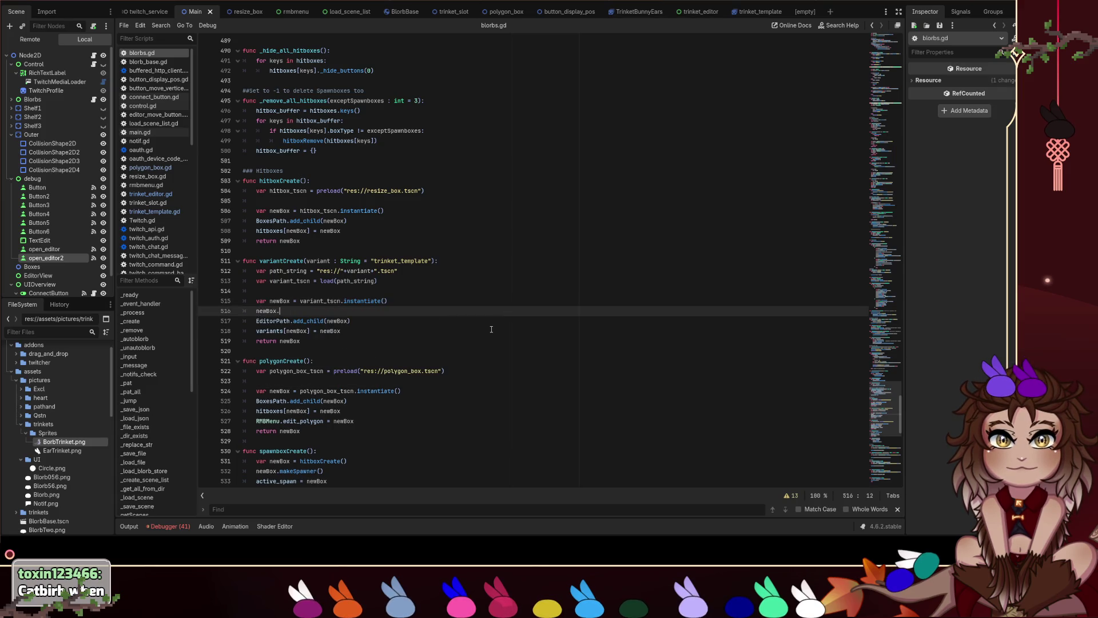
type("ite_")
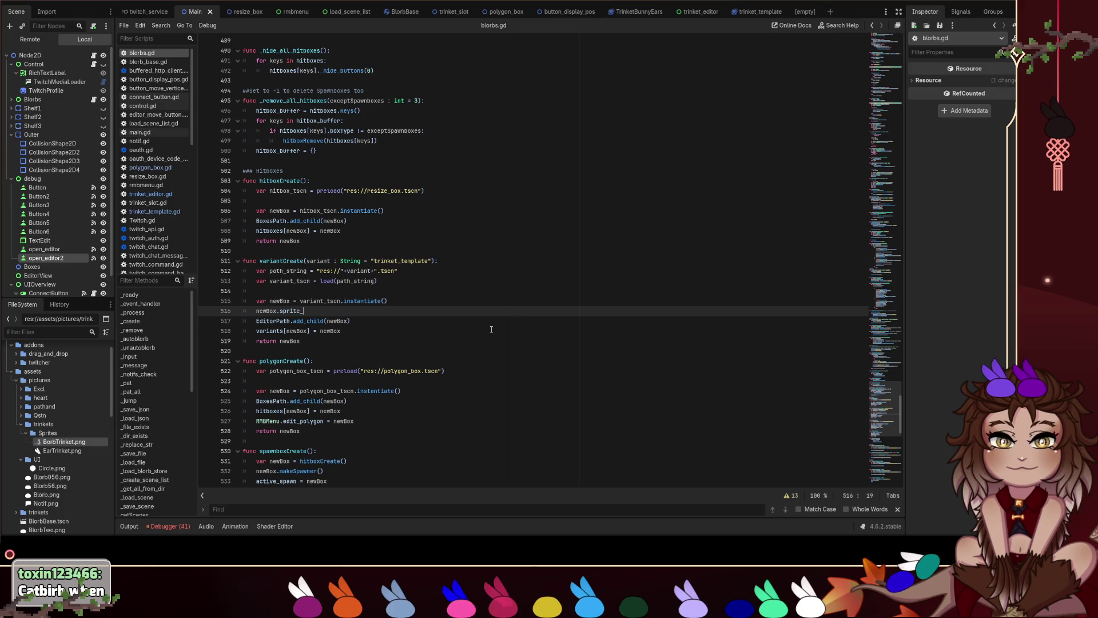
type("frames.resource_local_to_scene")
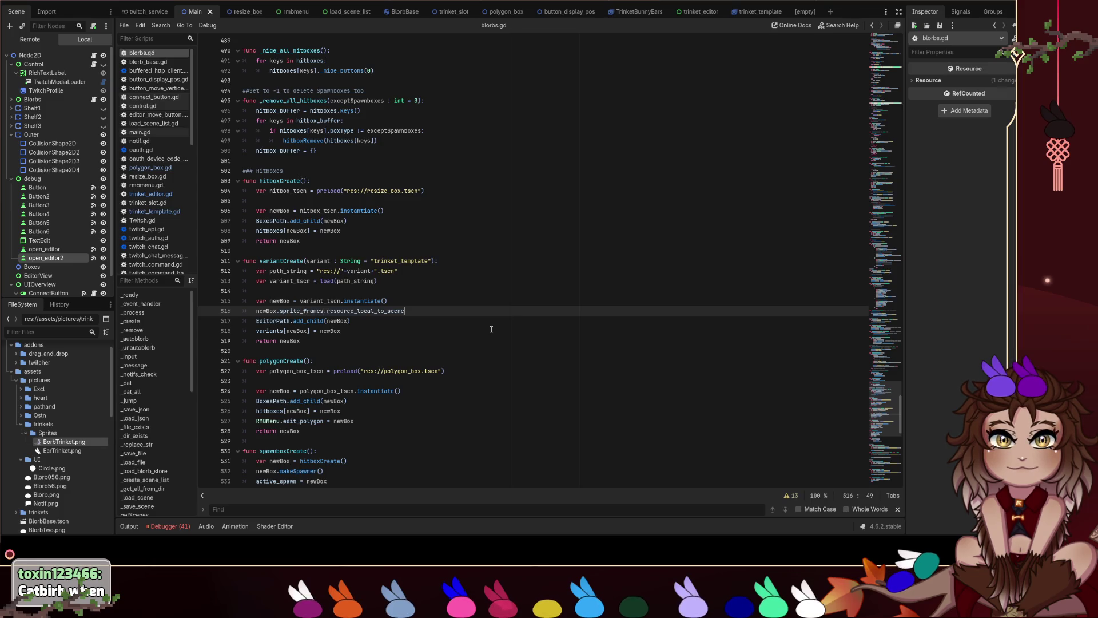
type(" = true")
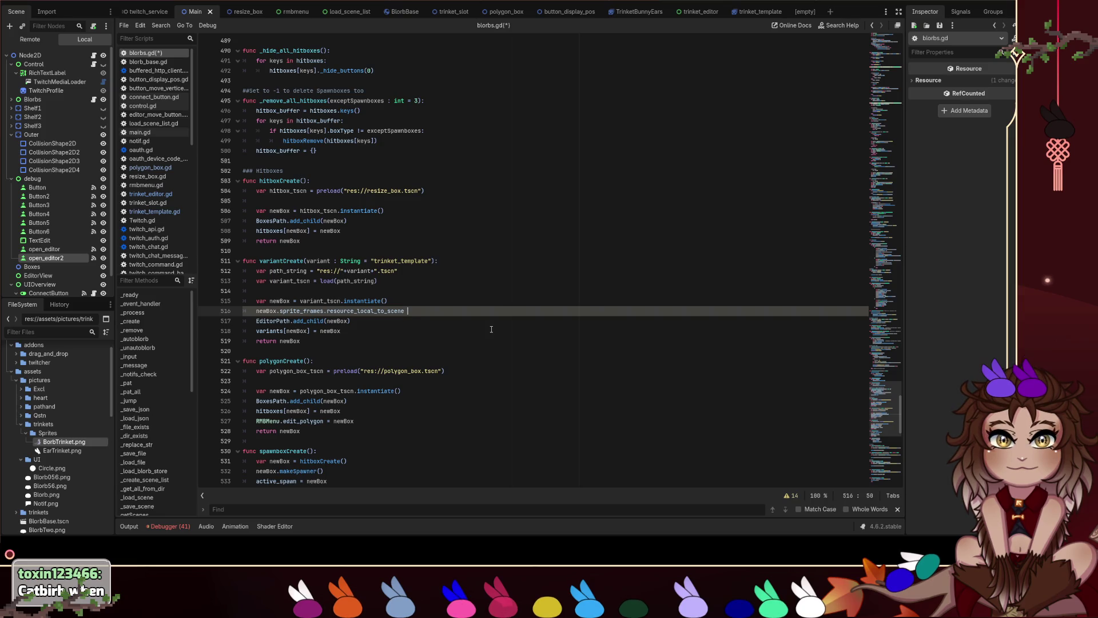
key("ctrl+s")
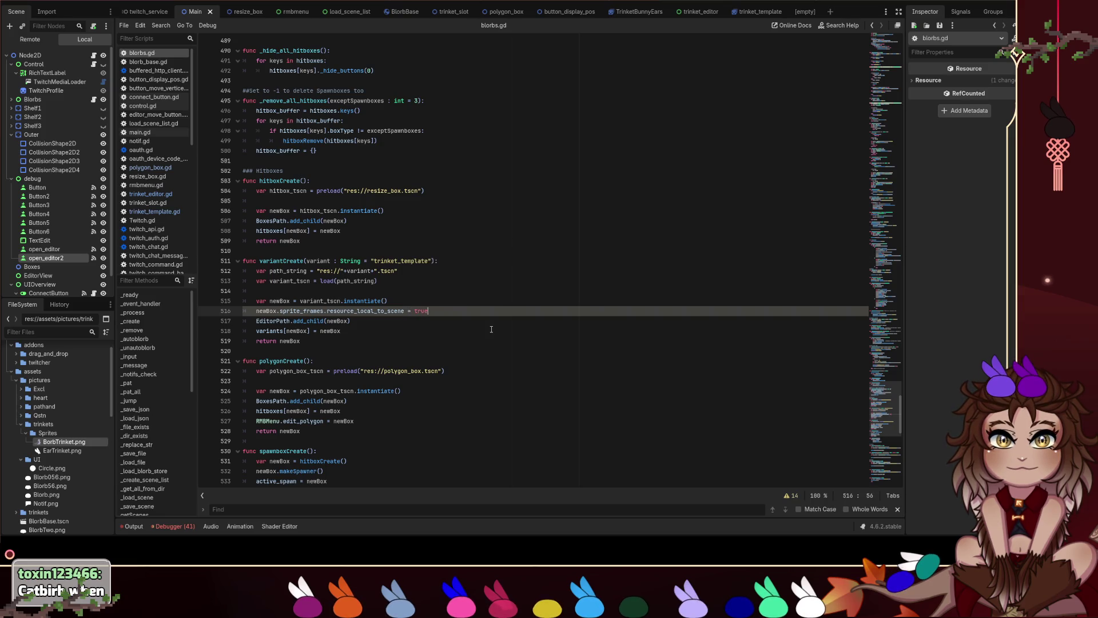
double_click(303, 310)
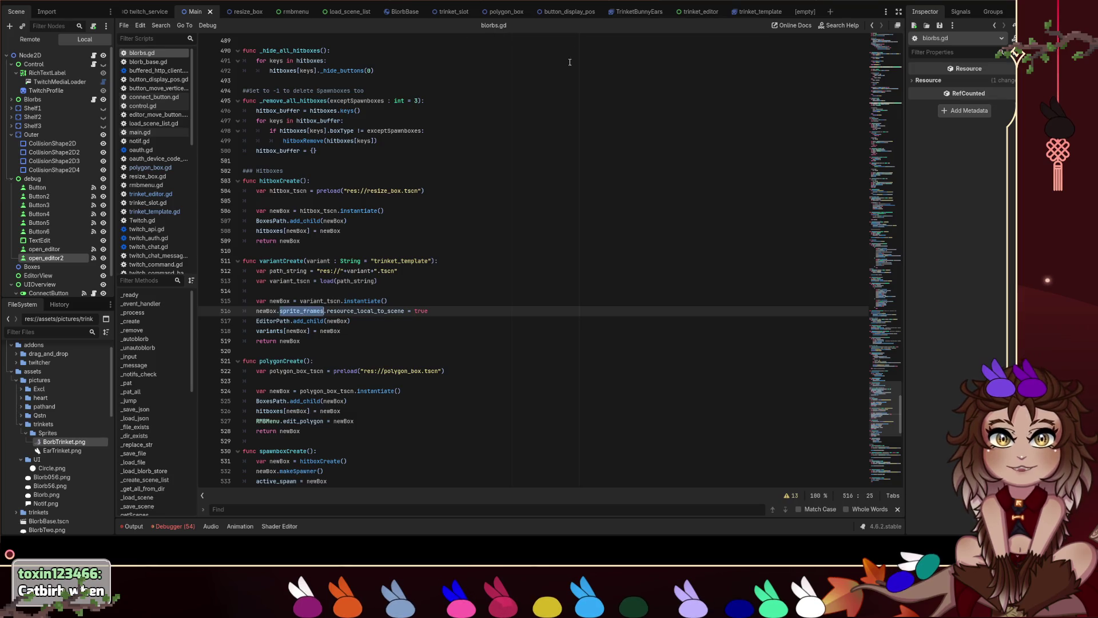
left_click(159, 197)
In trinket_editor.gd, write current_object.sprite_frames.resource_local_to_scene = true after the frame-removal line.
left_click(165, 220)
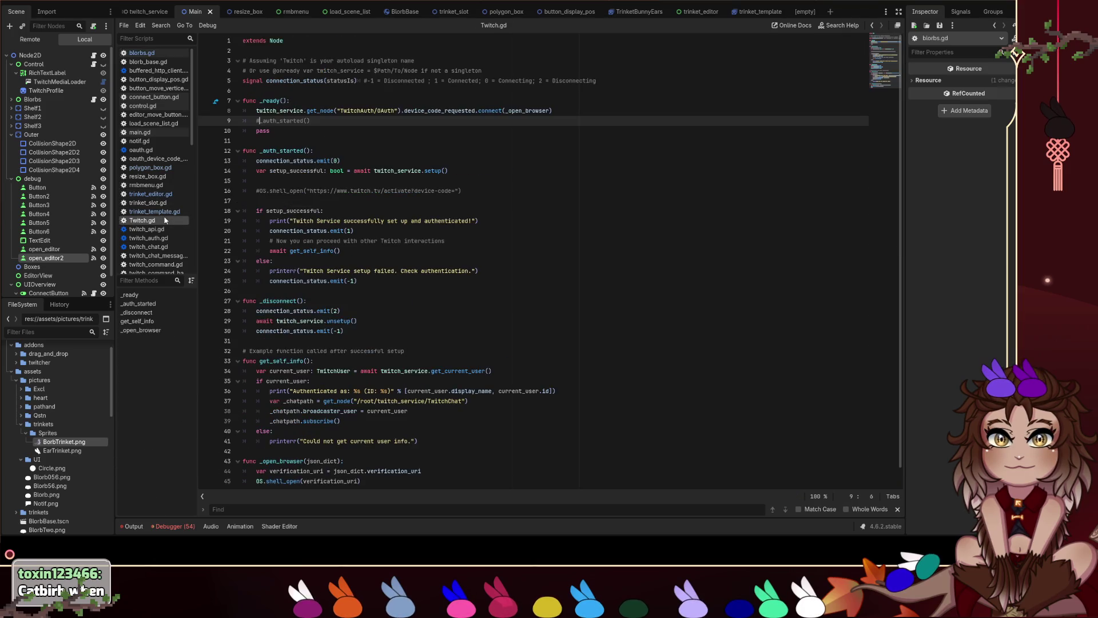
left_click(165, 212)
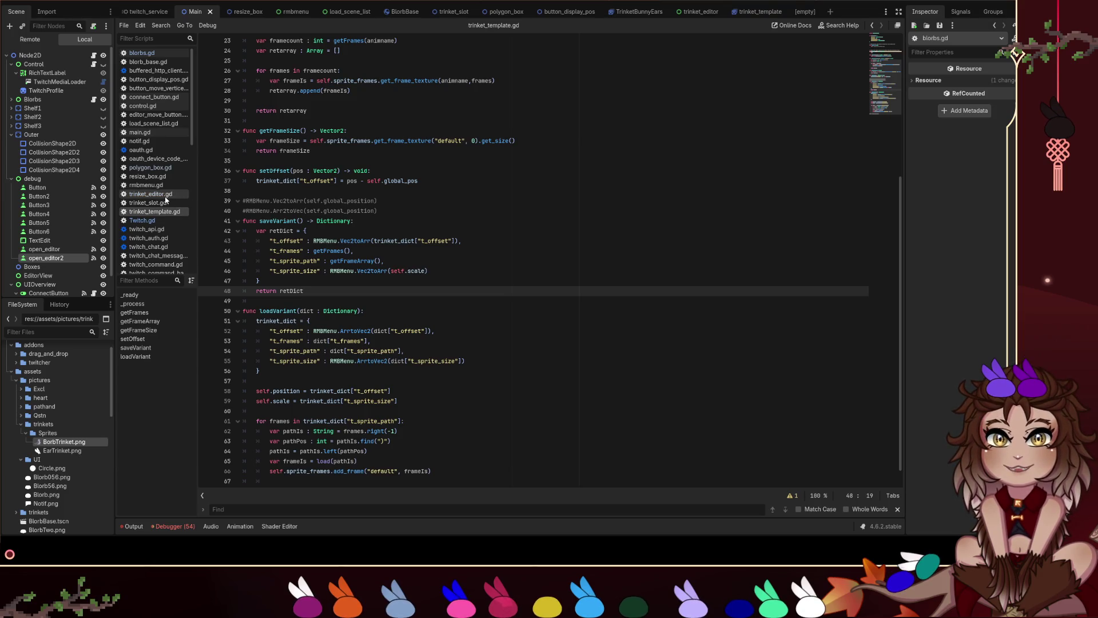
left_click(166, 196)
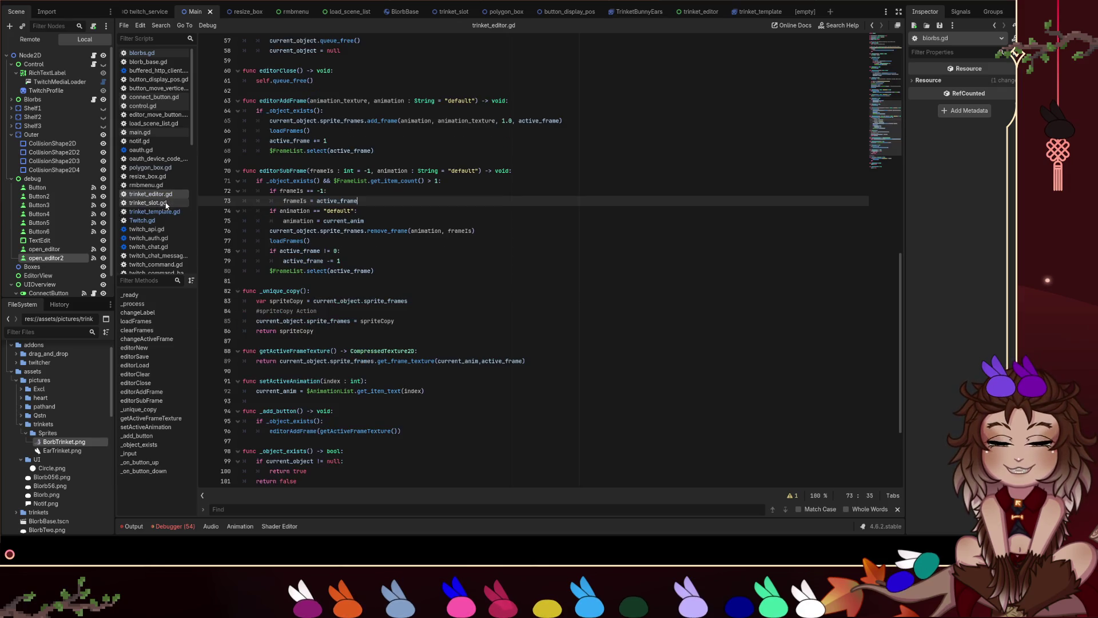
double_click(353, 230)
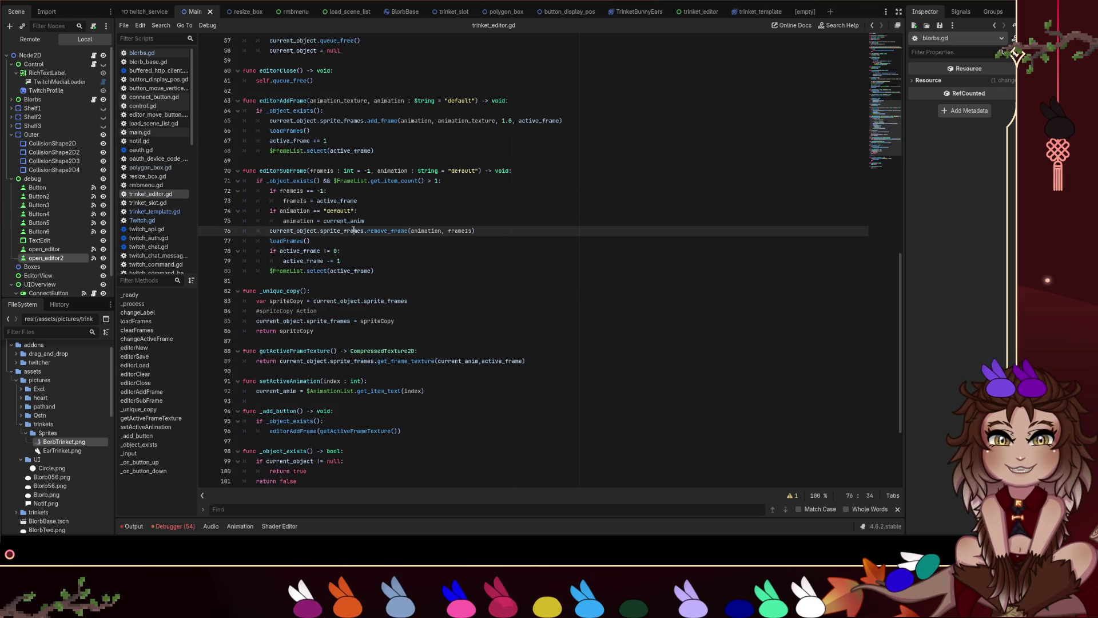
left_click(528, 232)
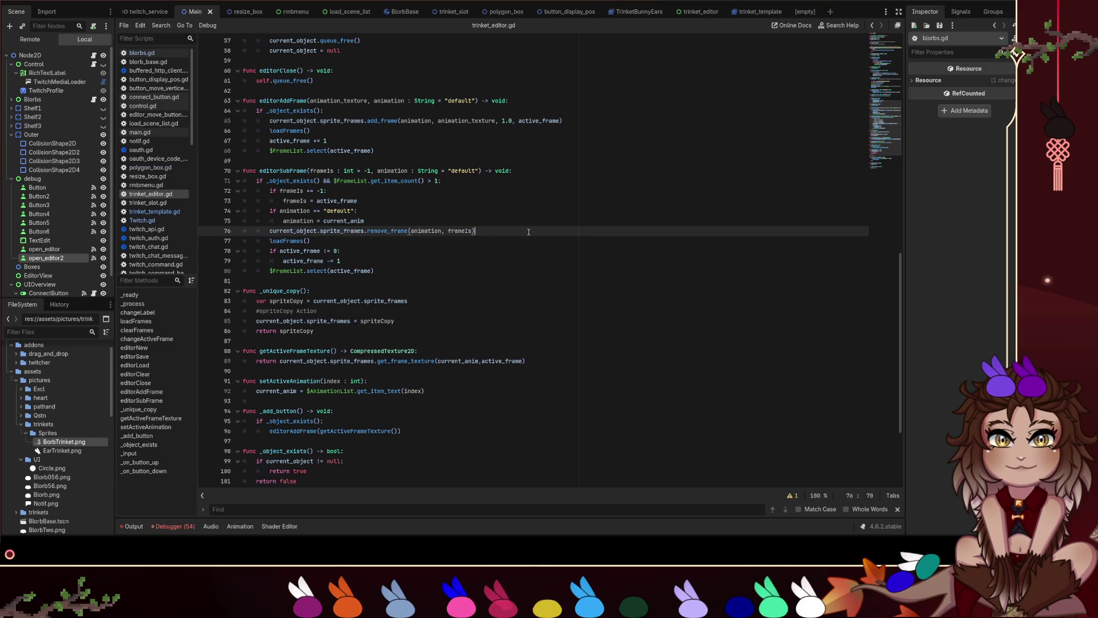
key("Return")
key("Return")
key("BackSpace")
type("cu")
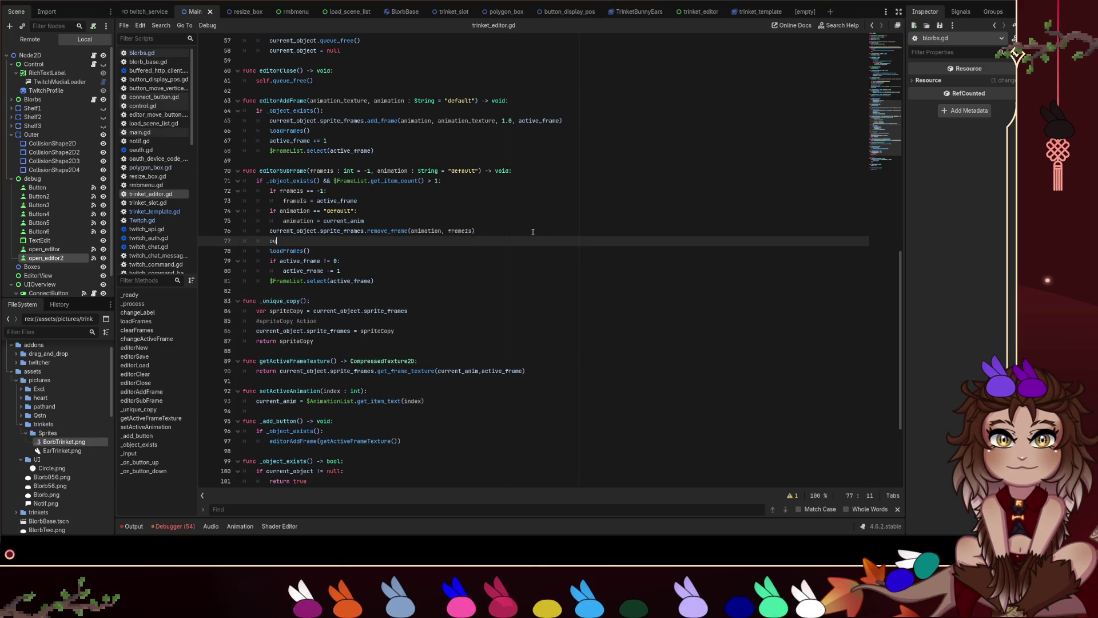
type("rrent_")
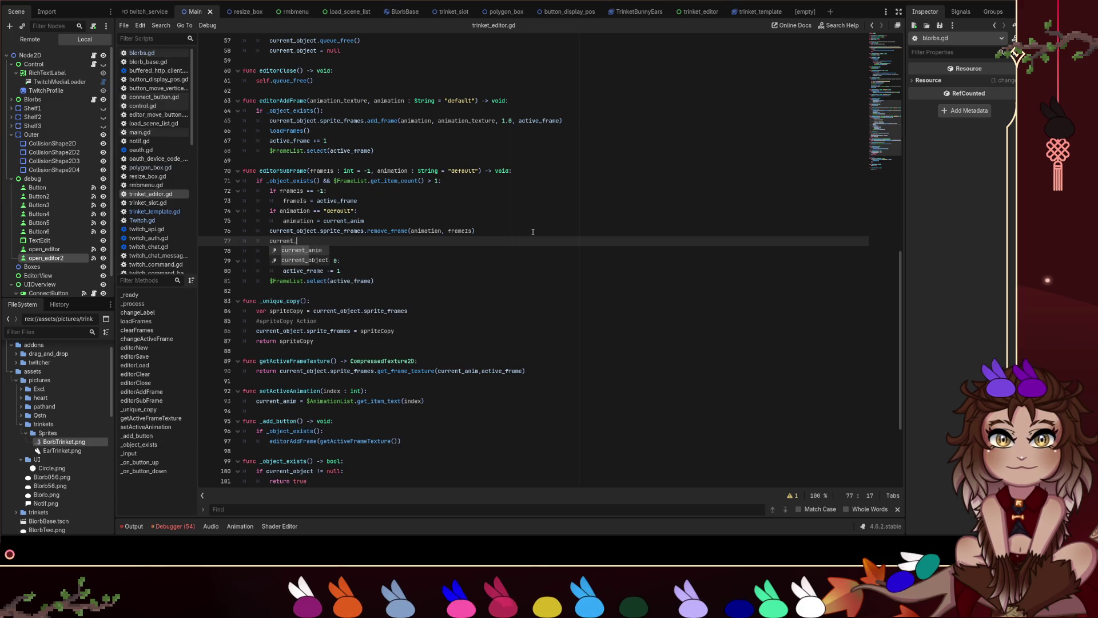
key("Return")
type("spr")
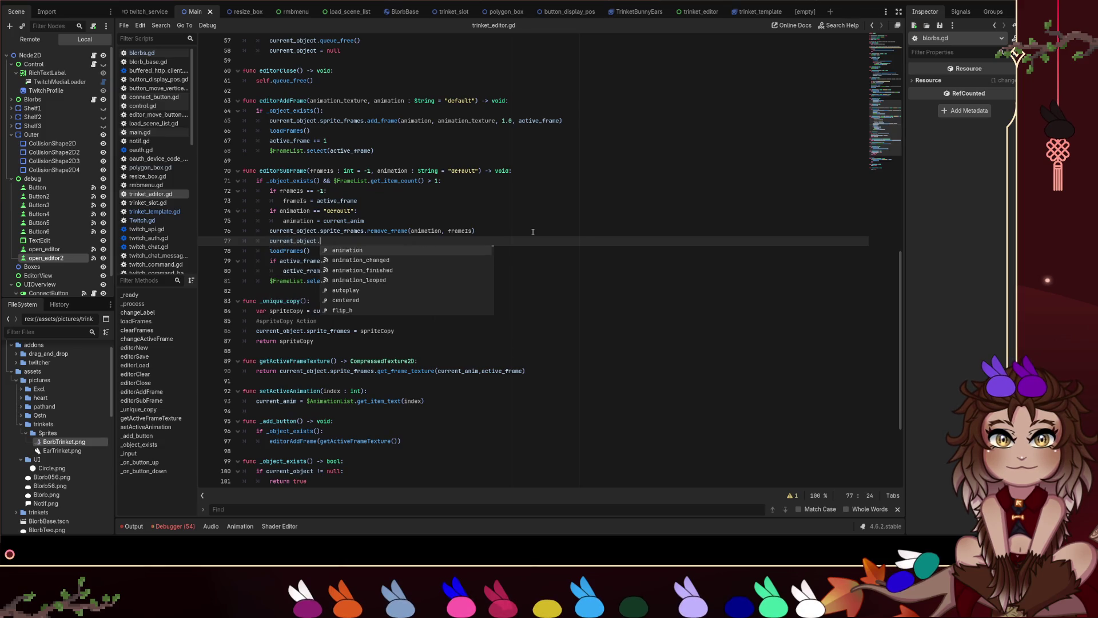
type("i")
key("Return")
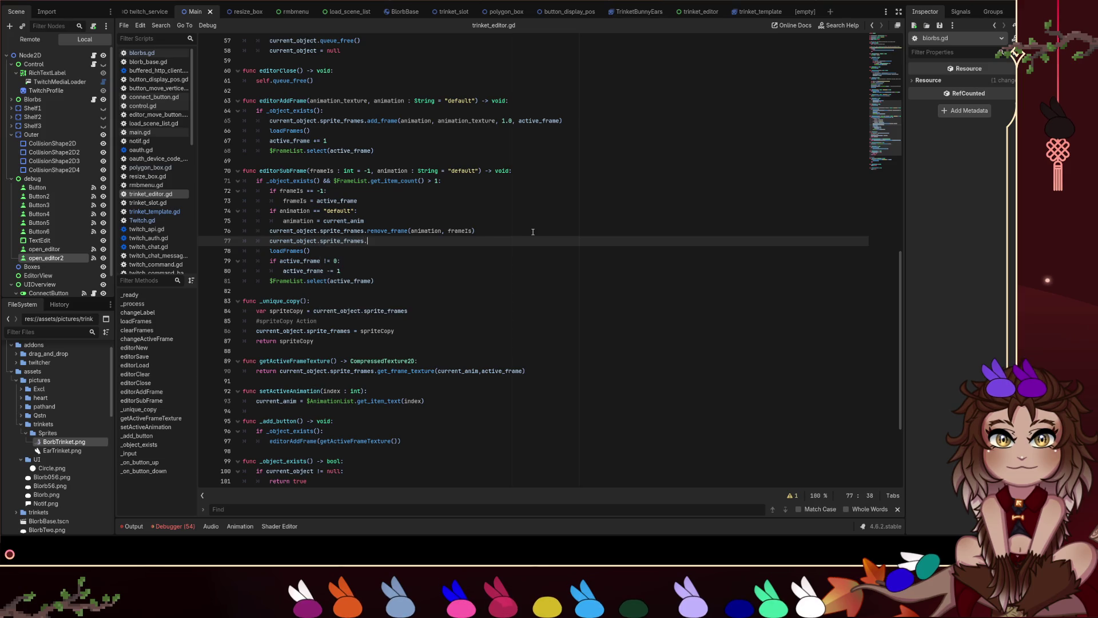
type(".resource_local_to_scene = true")
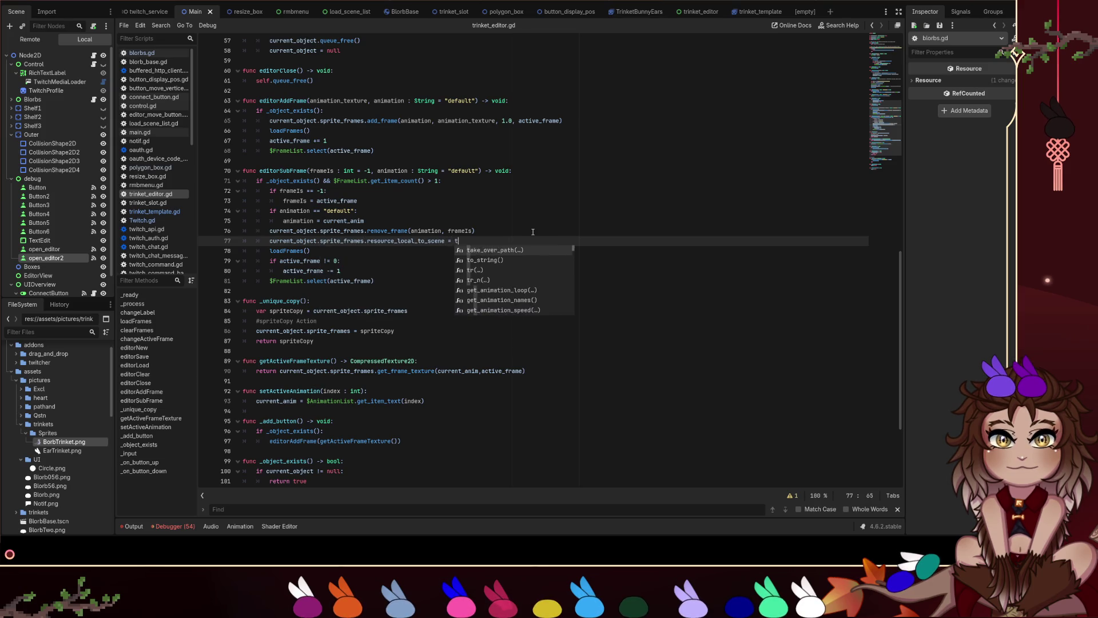
Cut that line from editorSubFrame, save, and paste it near editorClear in editorNew.
key("shift+Home")
key("ctrl+c")
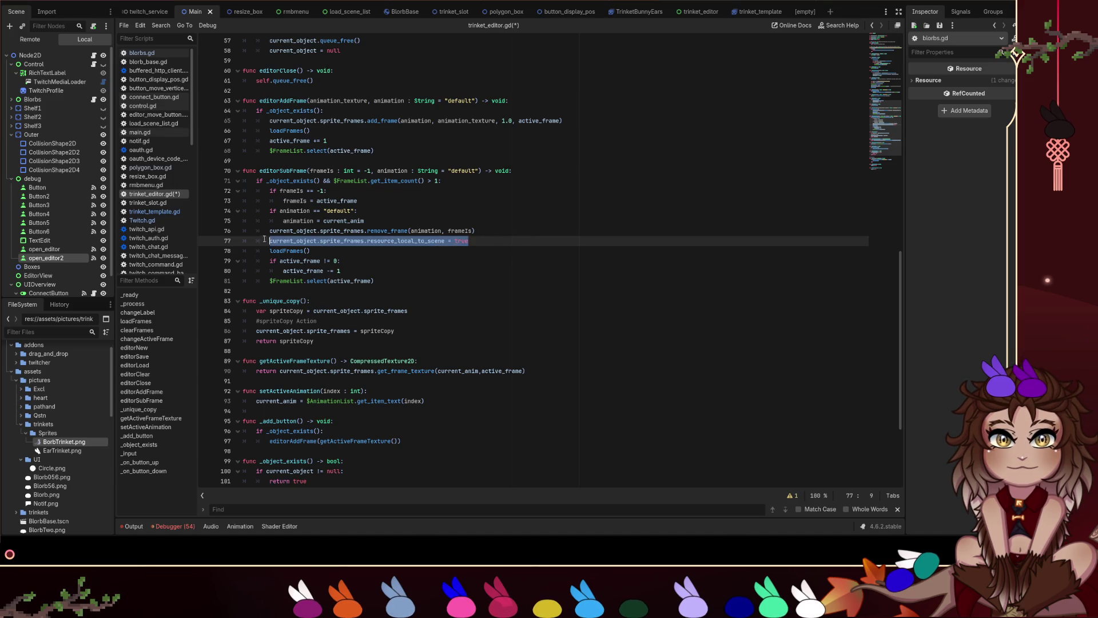
key("BackSpace")
key("BackSpace")
key("BackSpace")
key("BackSpace")
key("ctrl+s")
scroll(480, 262, "up", 3)
scroll(480, 263, "up", 9)
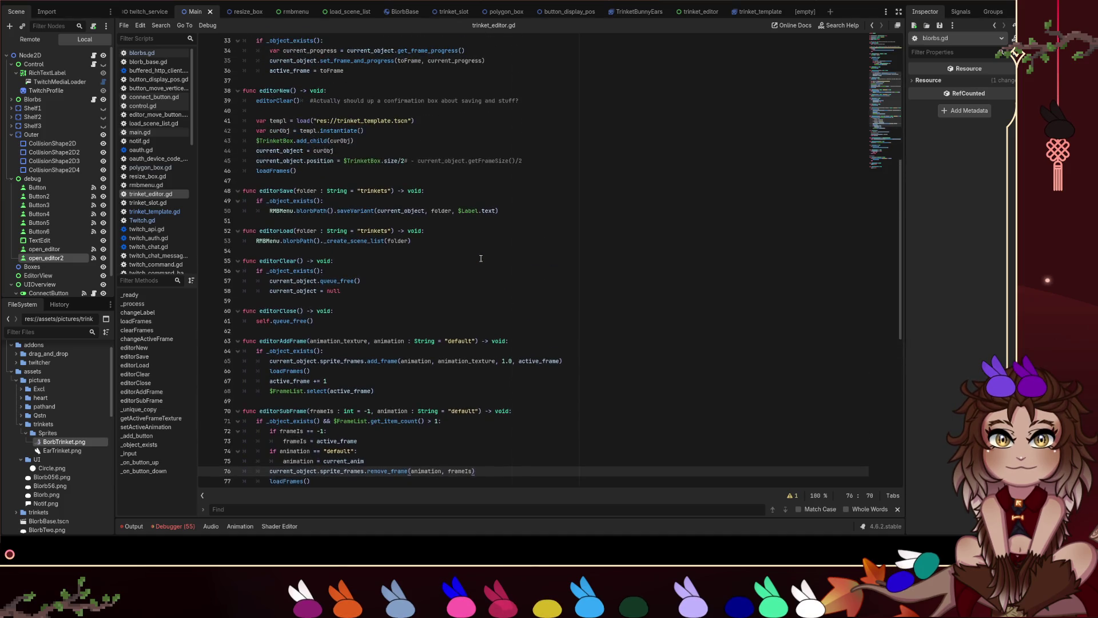
scroll(480, 258, "up", 2)
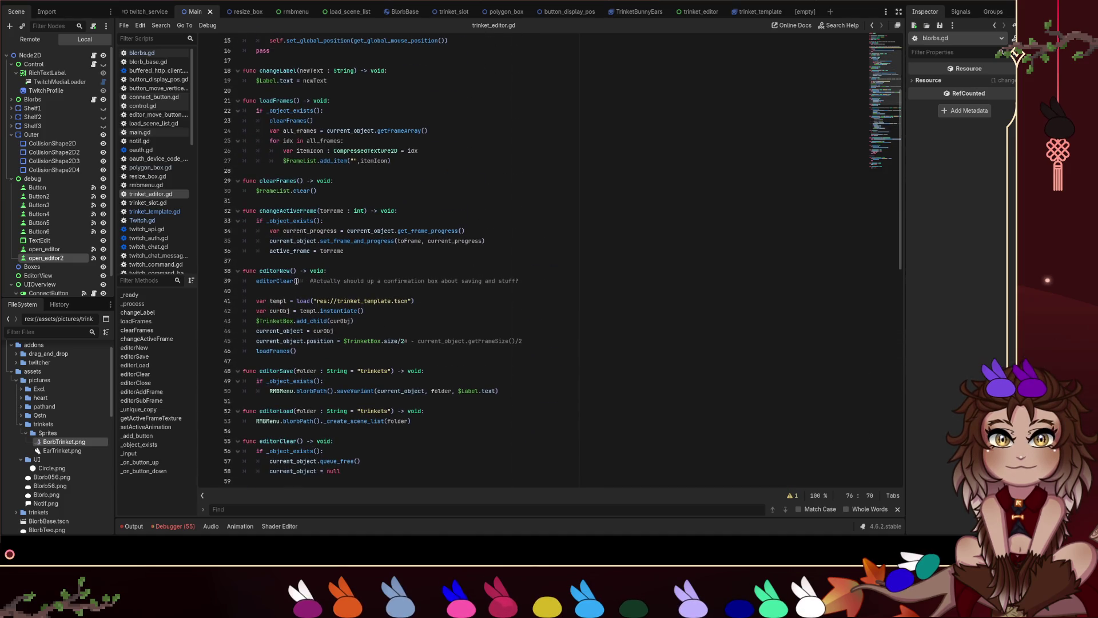
left_click(518, 282)
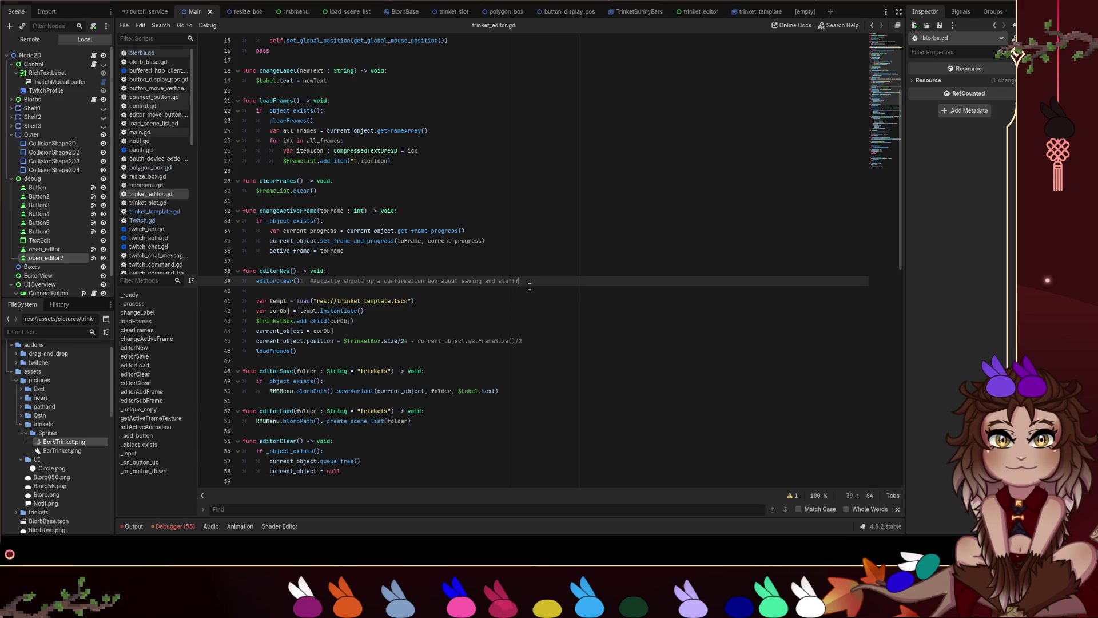
key("Return")
key("ctrl+v")
Undo the misplaced paste, put the line after current_object = curobj, and run the project.
key("ctrl+z")
key("alt+Up")
key("ctrl+v")
key("ctrl+z")
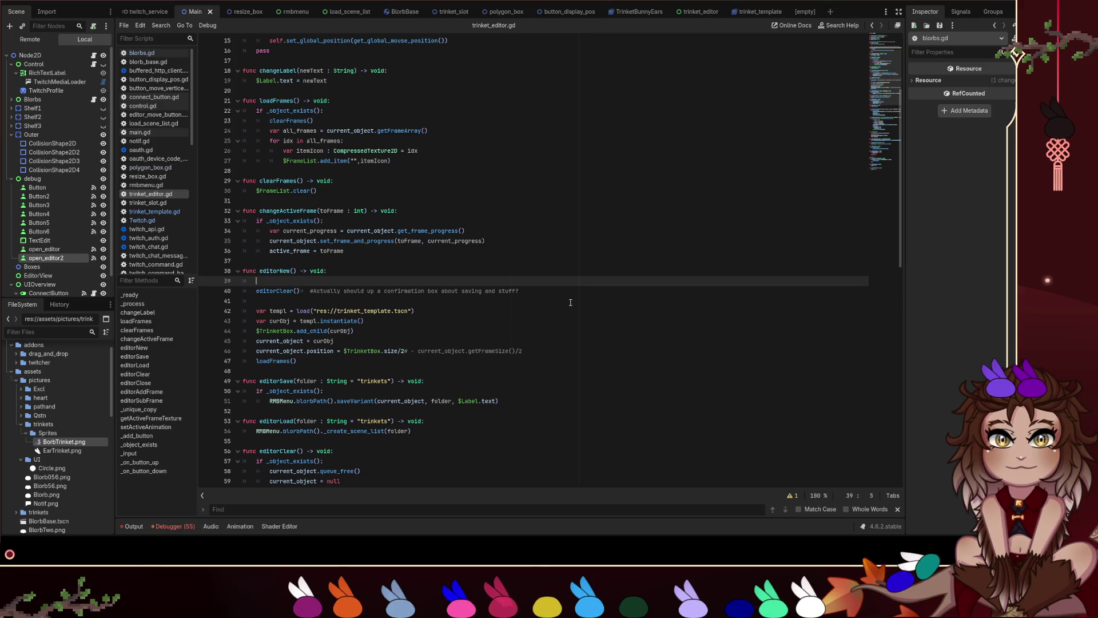
key("ctrl+z")
key("ctrl+z")
key("Down")
key("Down")
key("Down")
key("Down")
key("Down")
key("Return")
key("ctrl+v")
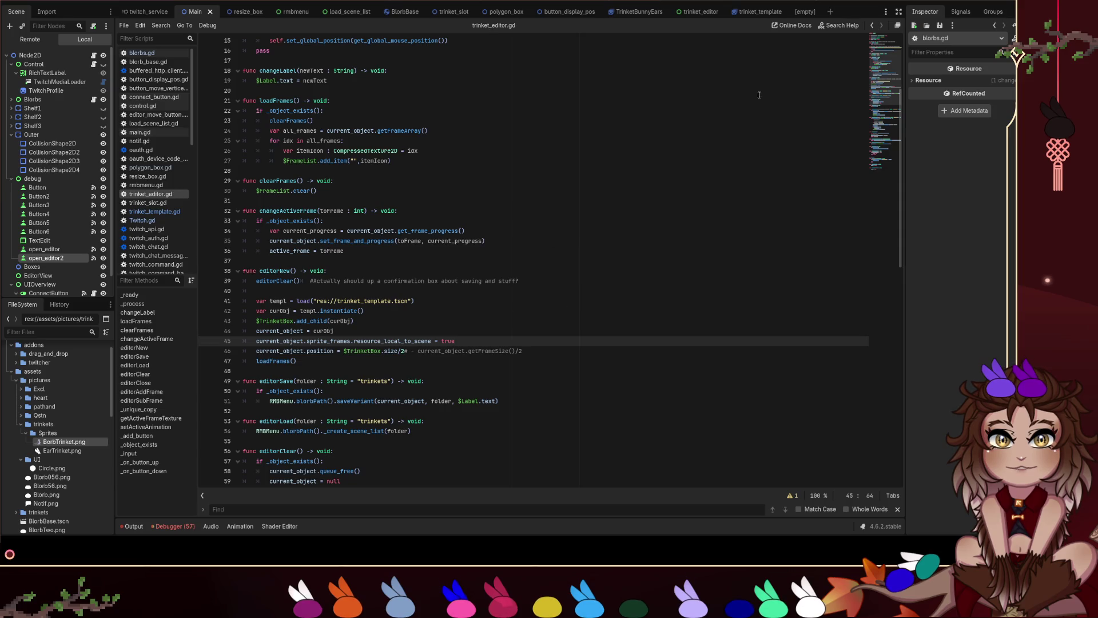
key("F5")
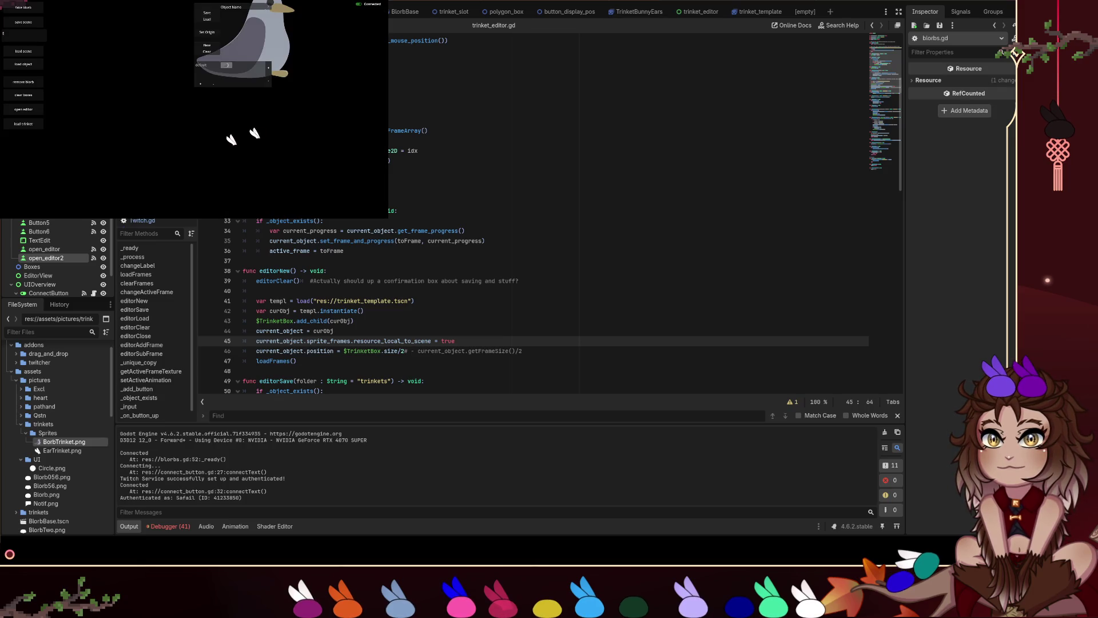
Type 'Bu' in Object Name, clear the bird trinket, load an ear trinket, and reopen the trinket editor.
left_click(234, 7)
type("Bun")
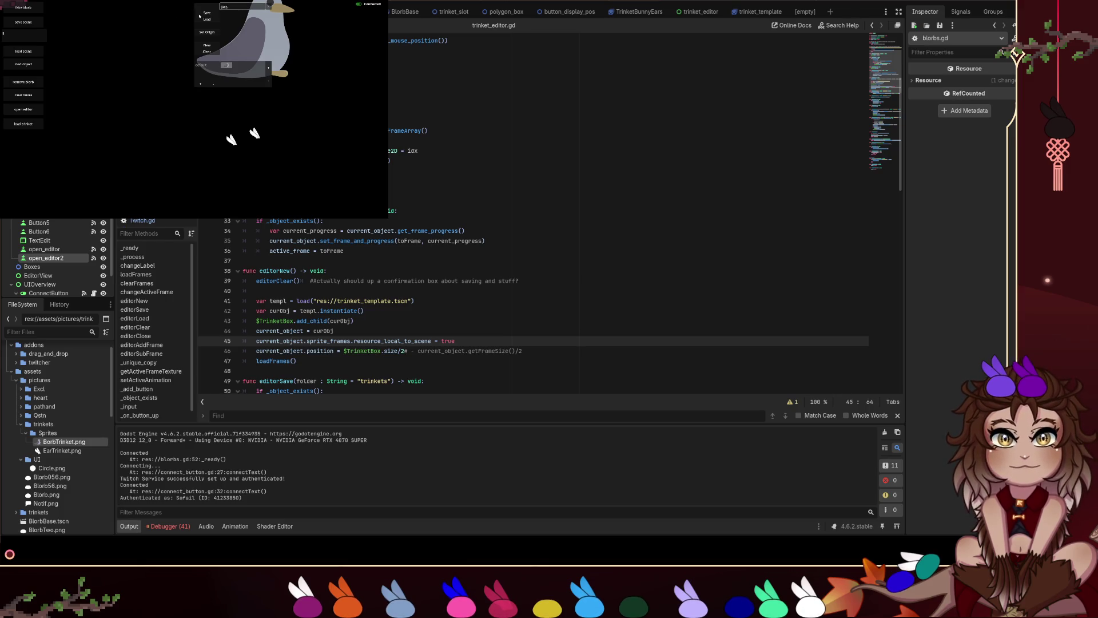
left_click(213, 55)
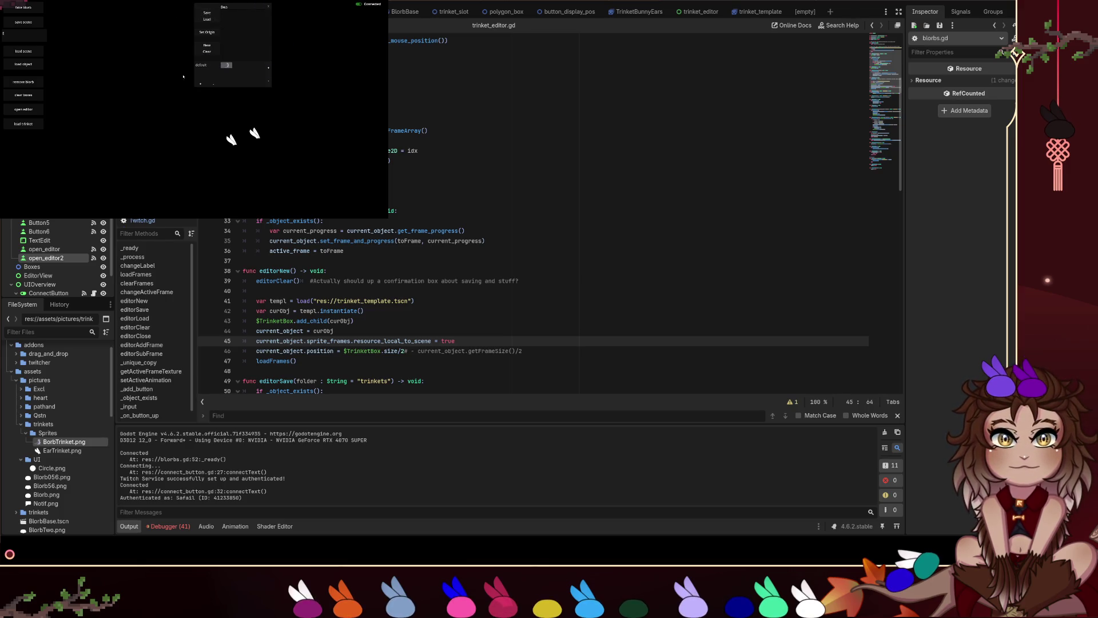
left_click(66, 104)
left_click(23, 124)
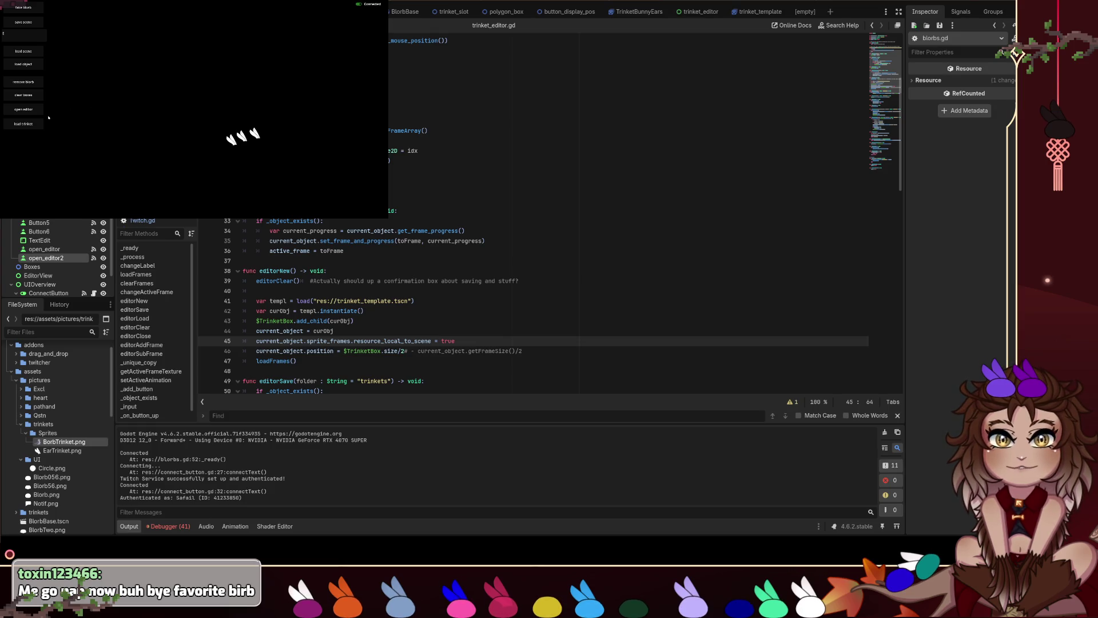
left_click(26, 109)
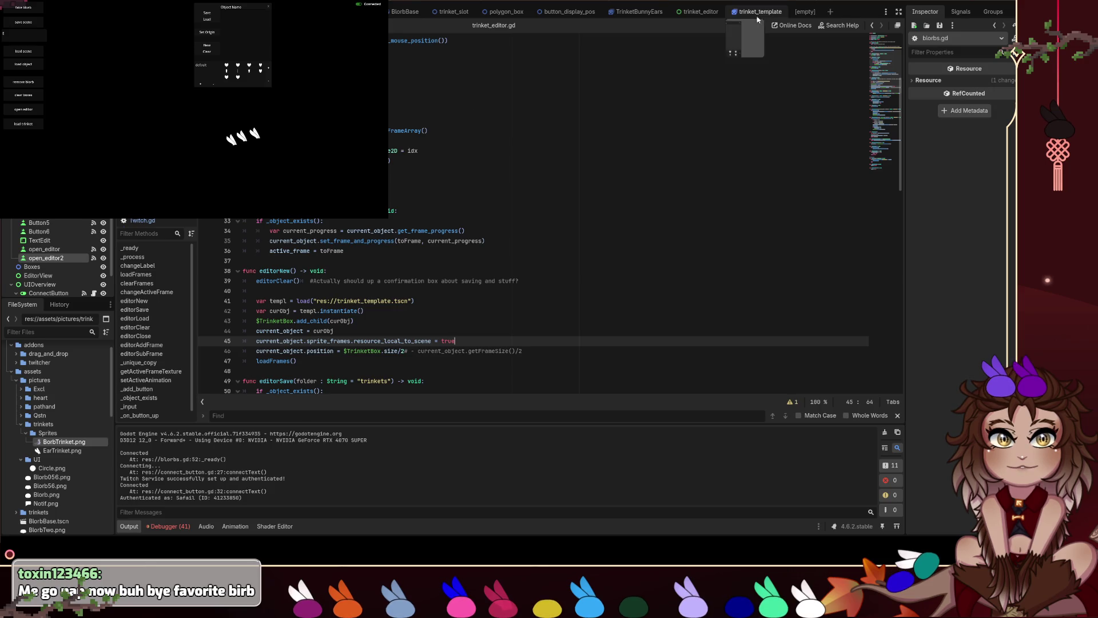
Delete the two ear frames from trinket_template's Sprite Frames, leaving only the bird frame, and save.
left_click(738, 16)
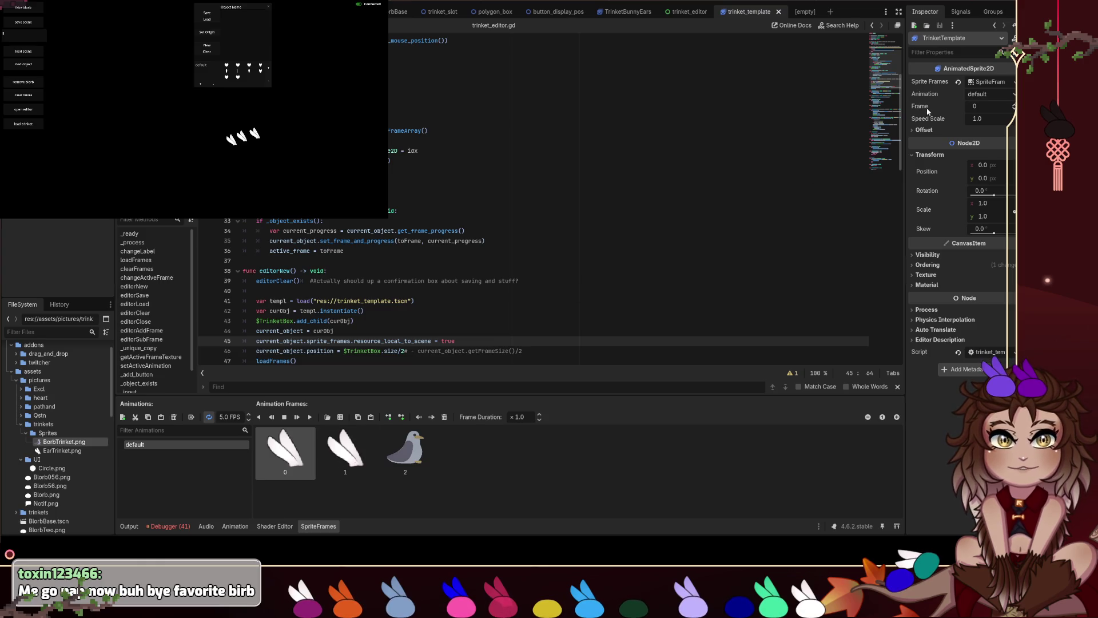
left_click(986, 84)
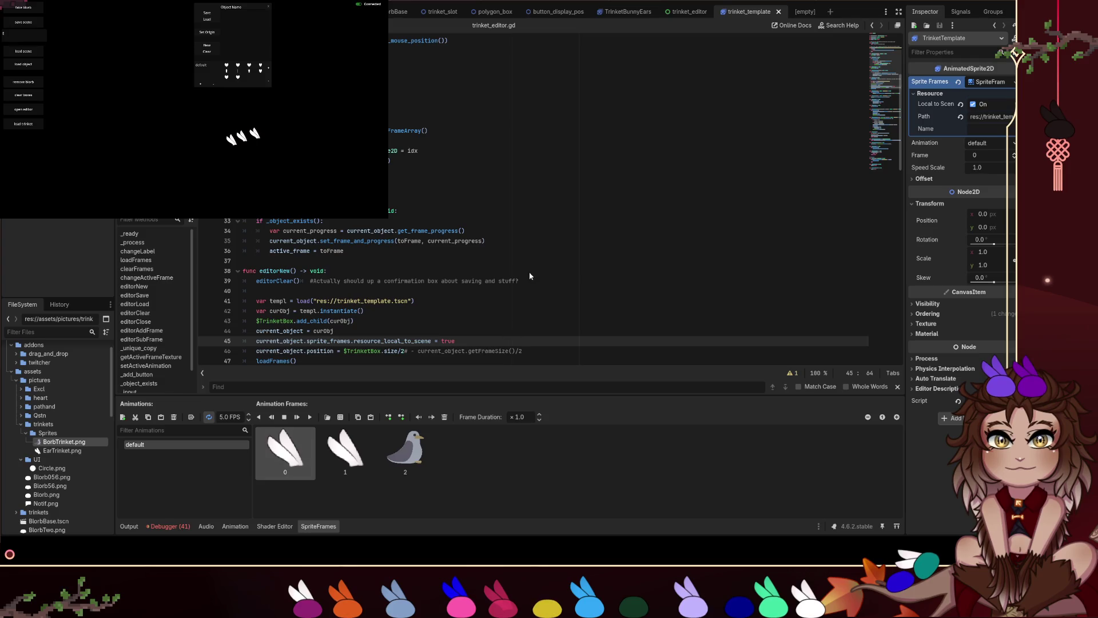
key("Delete")
key("Delete")
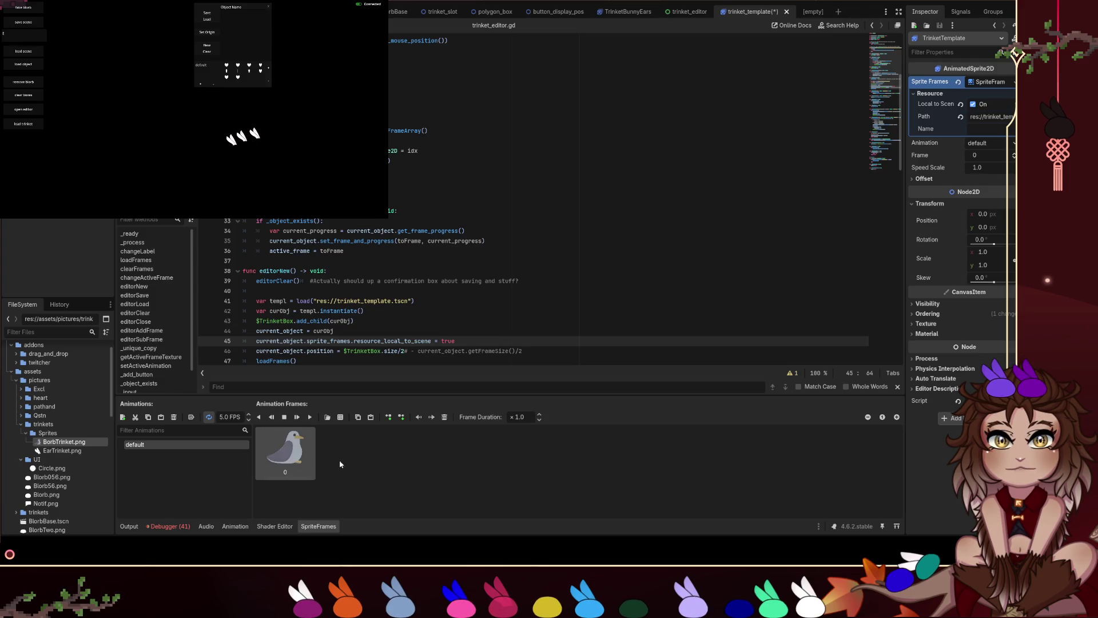
left_click(485, 241)
key("ctrl+s")
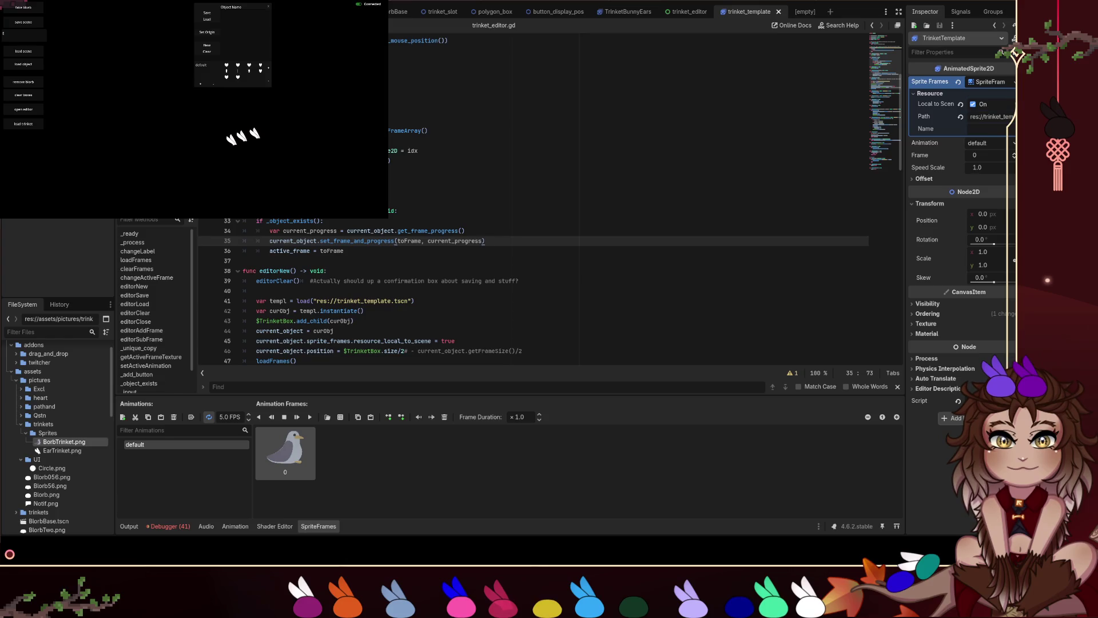
Rerun the game and load two saved trinkets from the load trinket list.
key("F5")
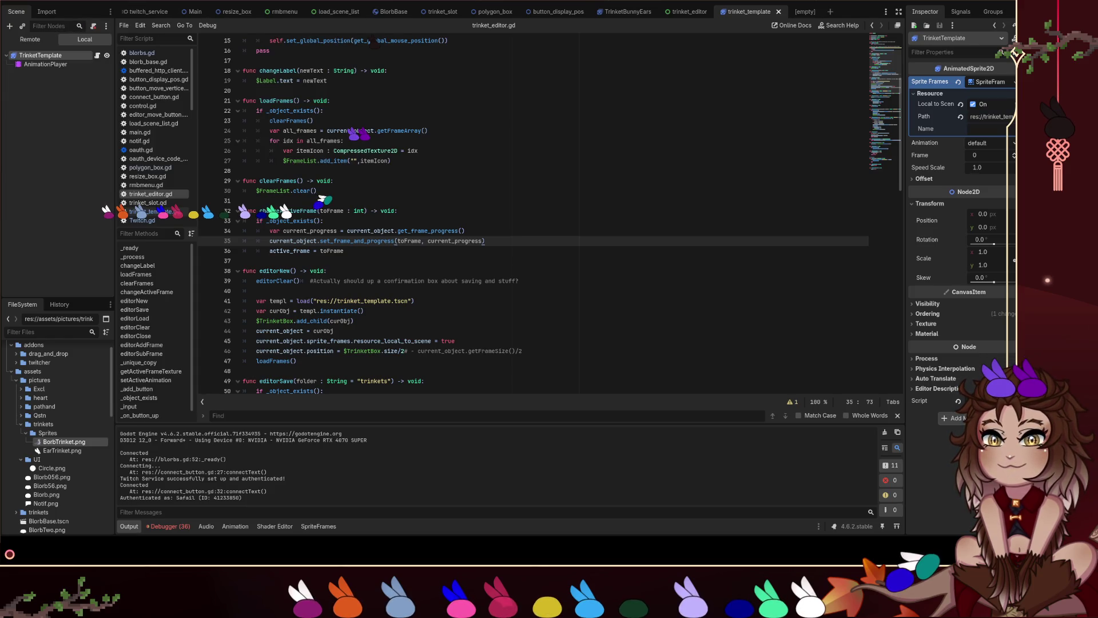
left_click(23, 124)
left_click(233, 131)
left_click(24, 124)
left_click(230, 137)
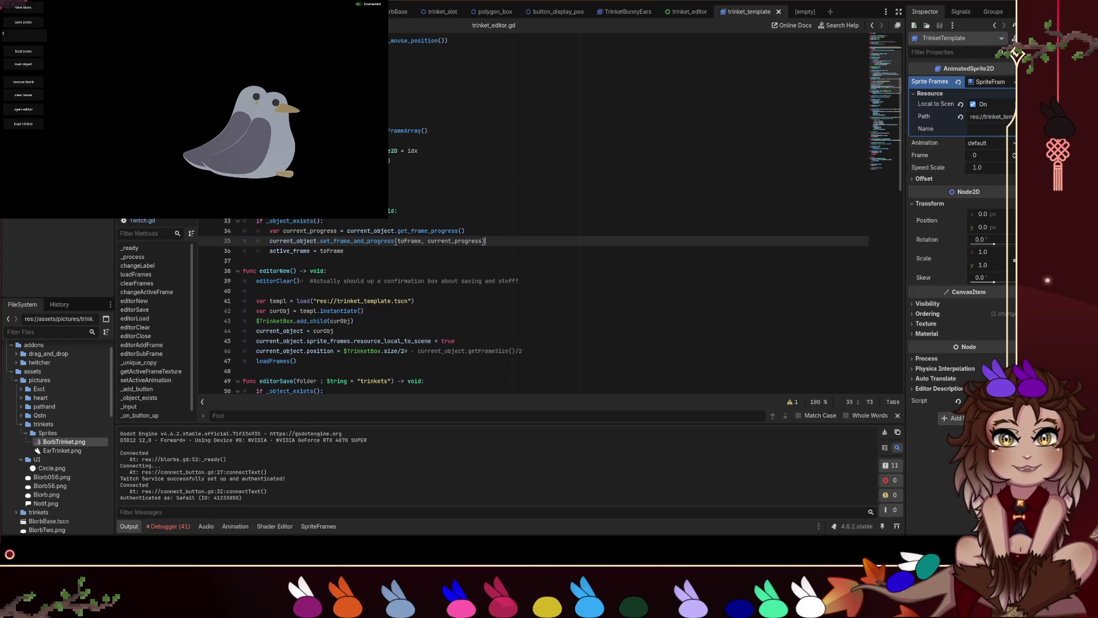
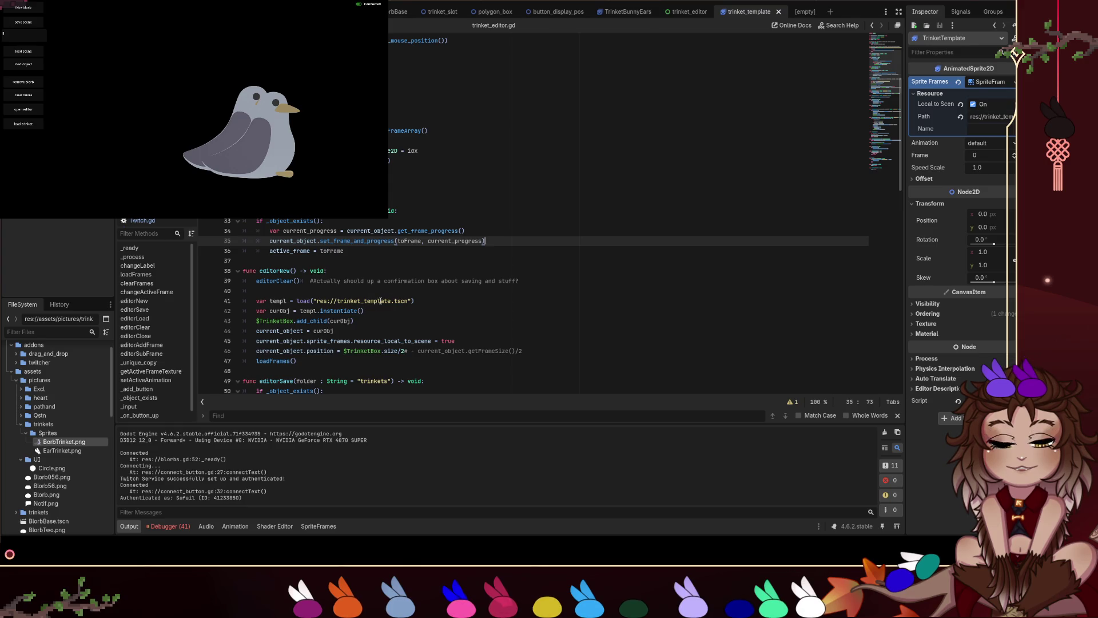
Delete the sprite_frames line from variantCreate in blorbs.gd and save.
scroll(409, 235, "up", 3)
key("alt+Left")
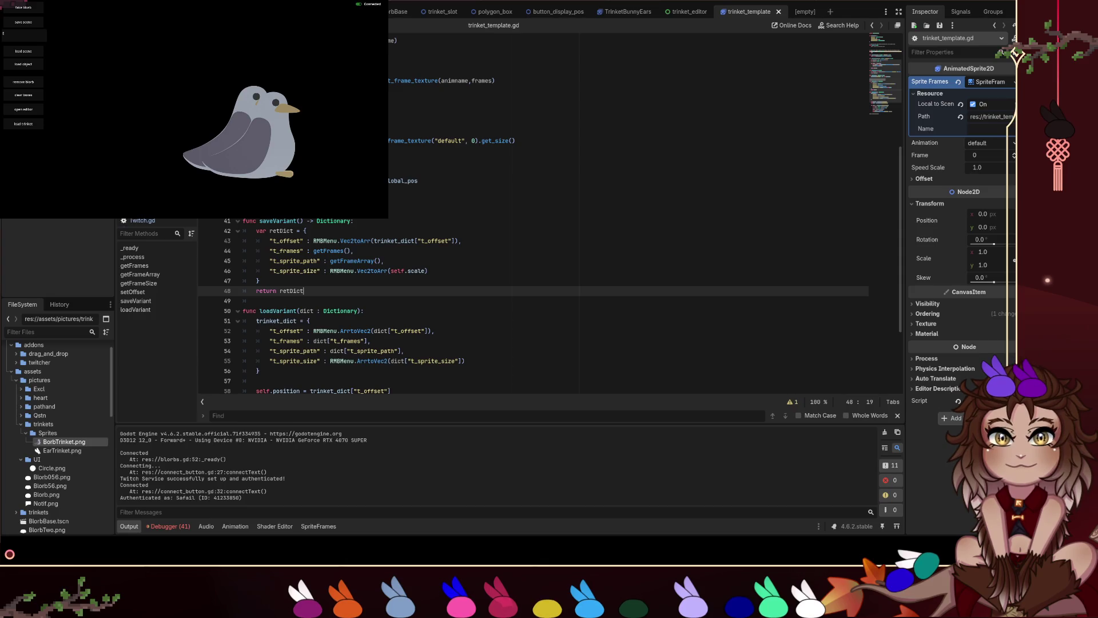
key("alt+Right")
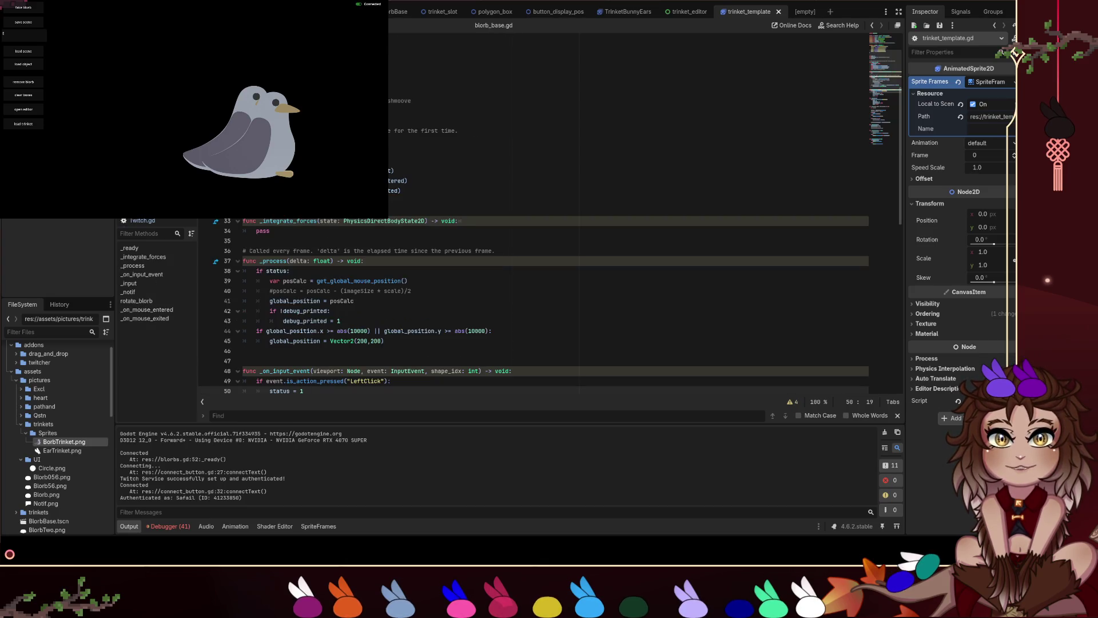
left_click(452, 312)
triple_click(444, 312)
key("BackSpace")
key("BackSpace")
key("ctrl+s")
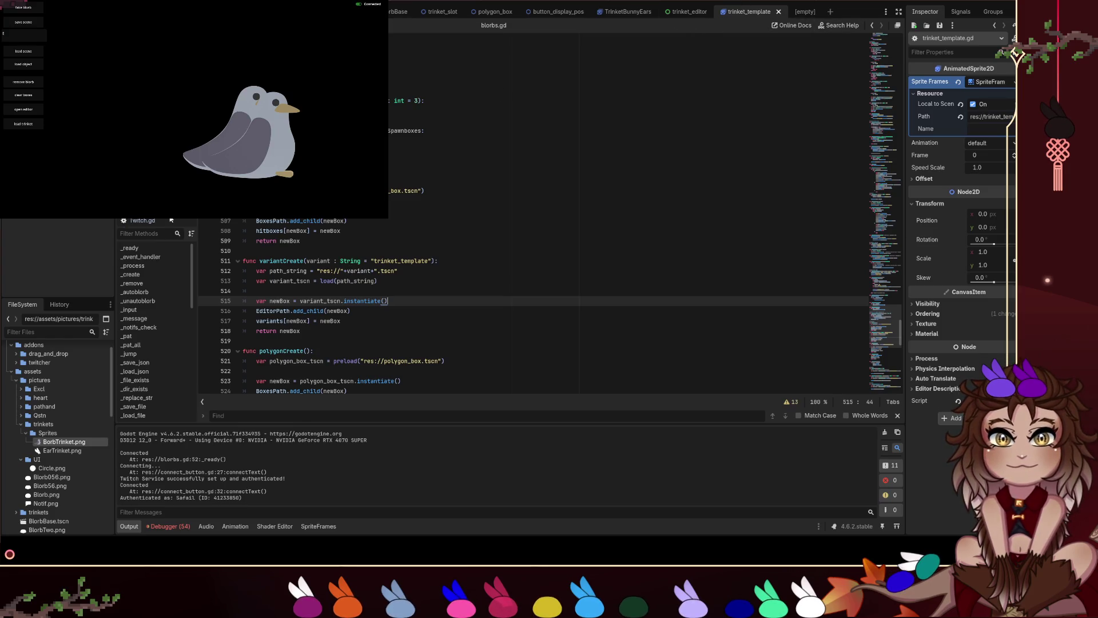
Cut the resource_local_to_scene line from editorNew in trinket_editor.gd.
key("alt+Left")
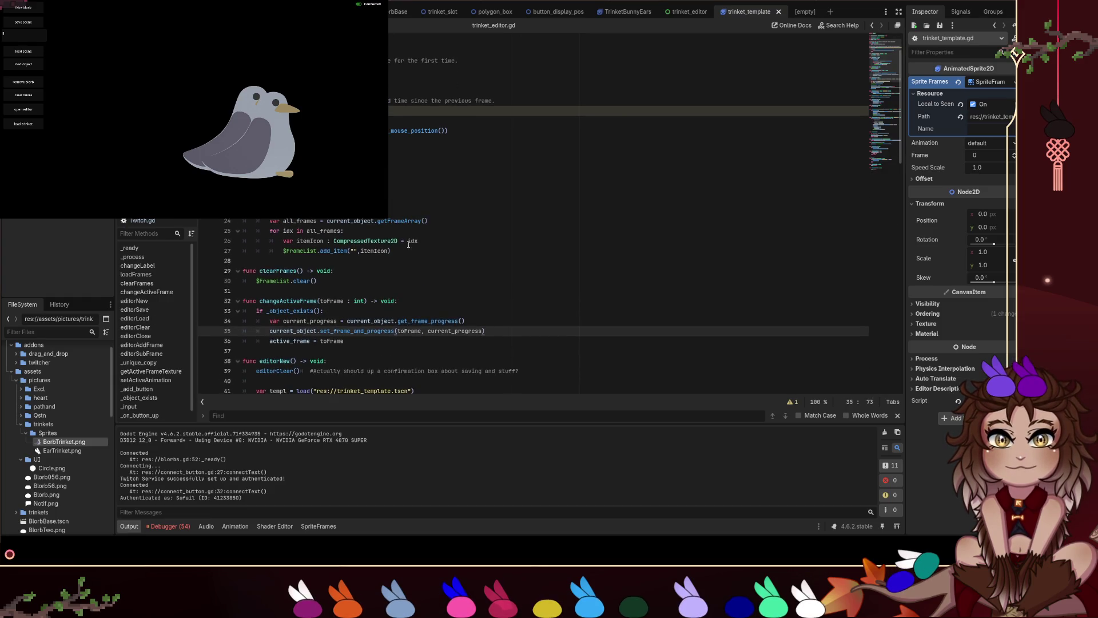
scroll(494, 320, "down", 5)
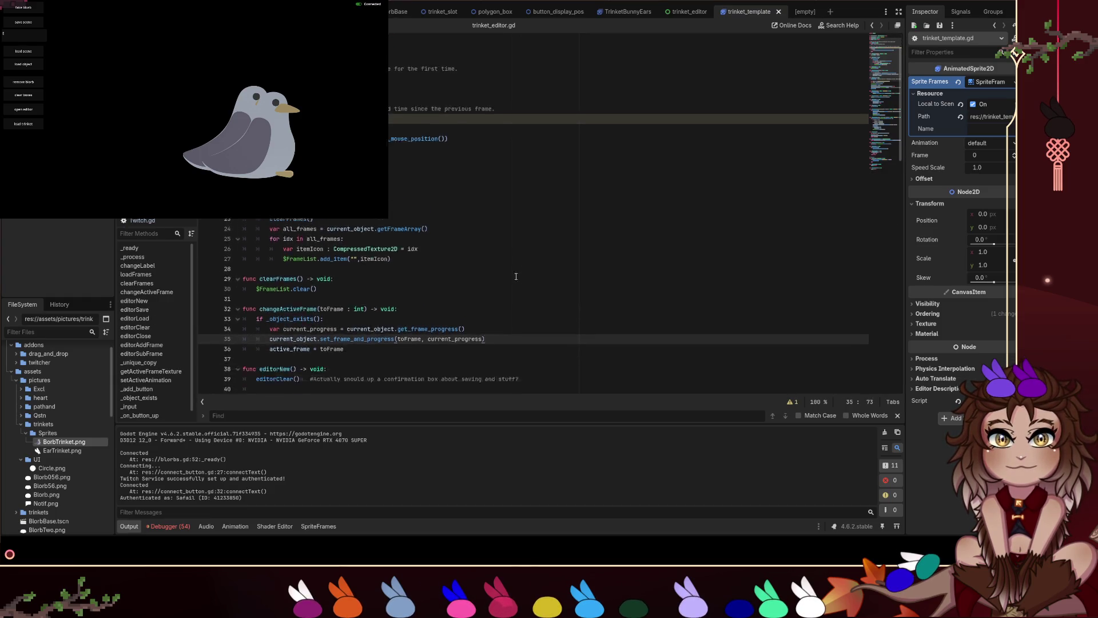
scroll(572, 251, "down", 3)
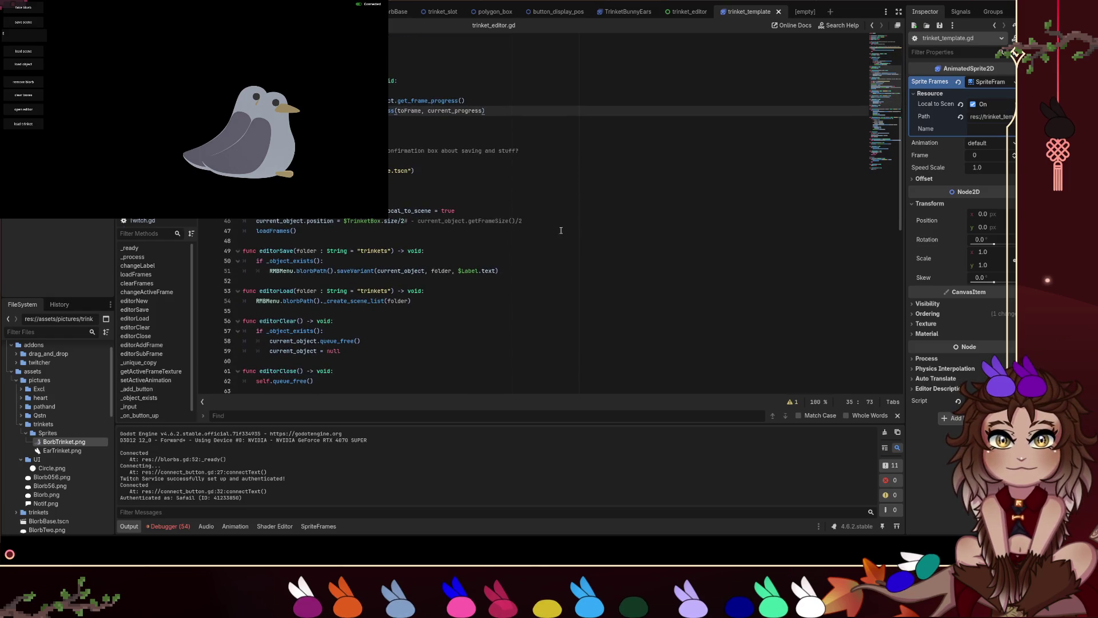
triple_click(479, 213)
key("ctrl+x")
left_click(439, 300)
left_click(409, 231)
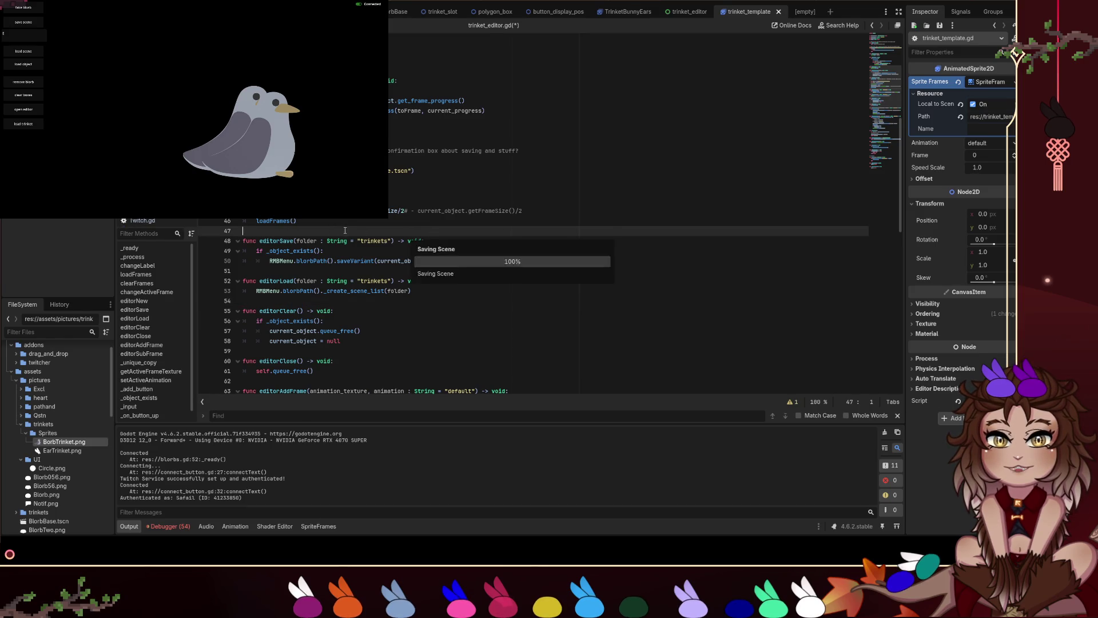
Review trinket_editor.gd and select the loadFrames function.
scroll(388, 224, "up", 5)
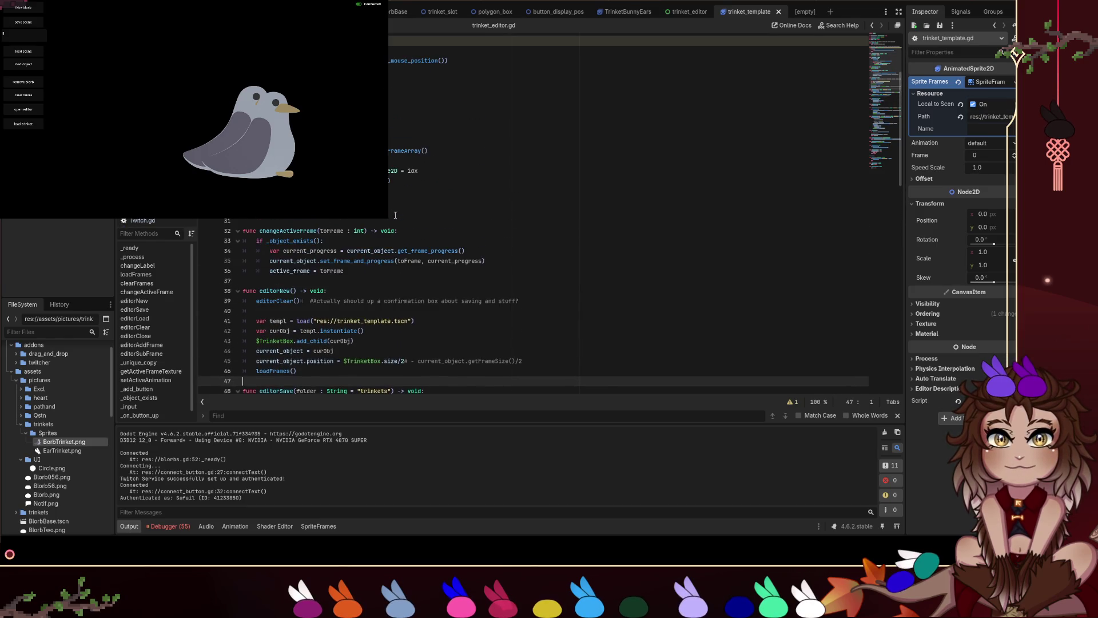
scroll(395, 214, "down", 5)
scroll(425, 200, "up", 5)
scroll(425, 200, "down", 12)
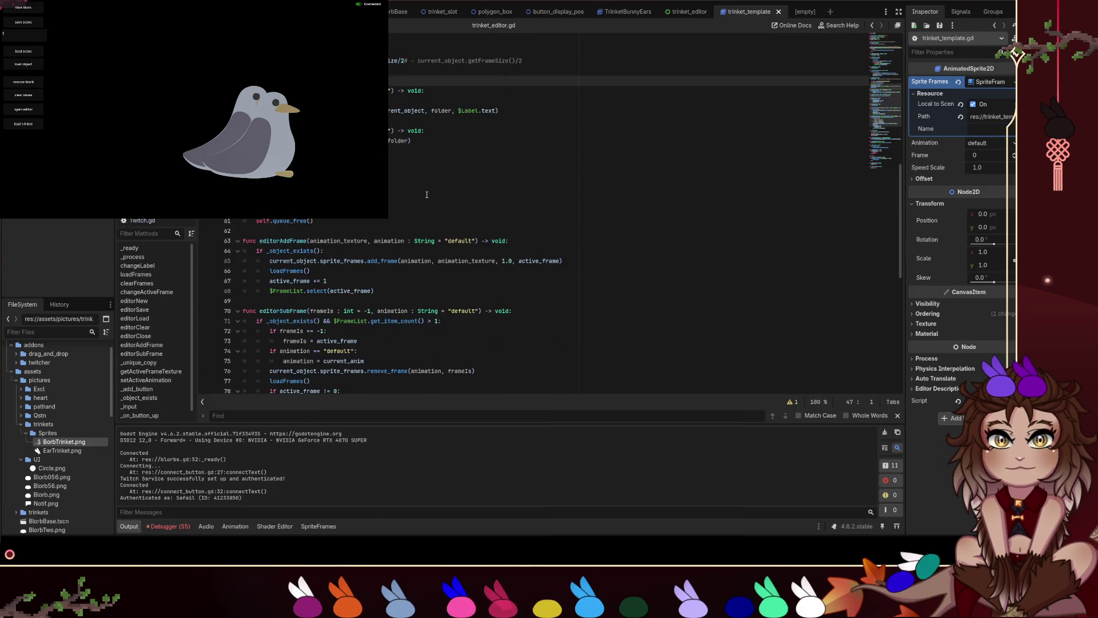
scroll(434, 193, "down", 6)
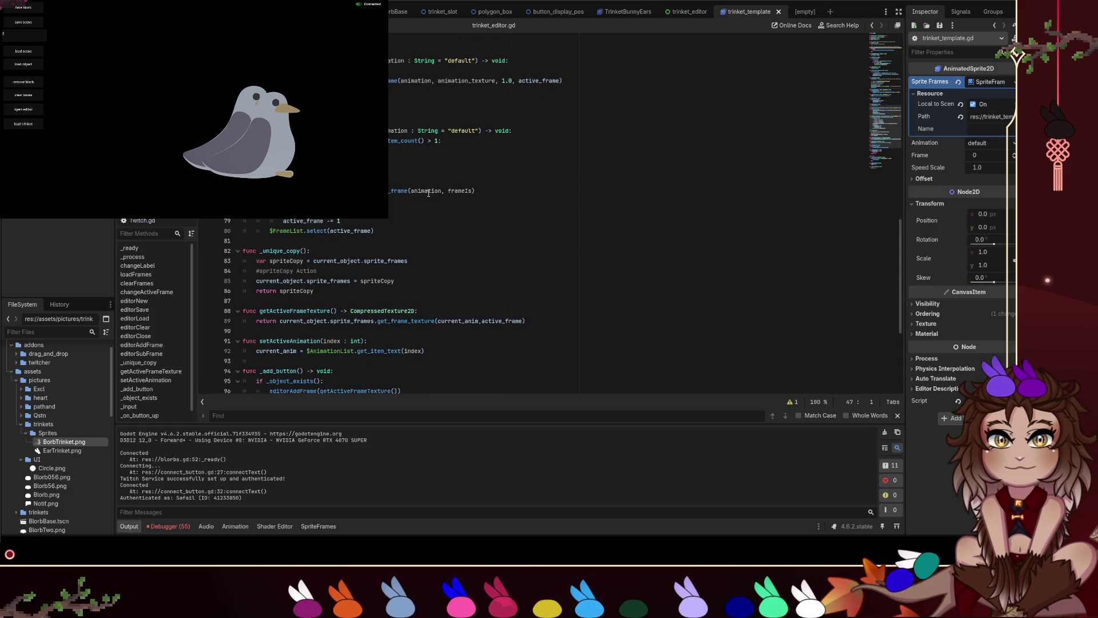
scroll(444, 194, "down", 2)
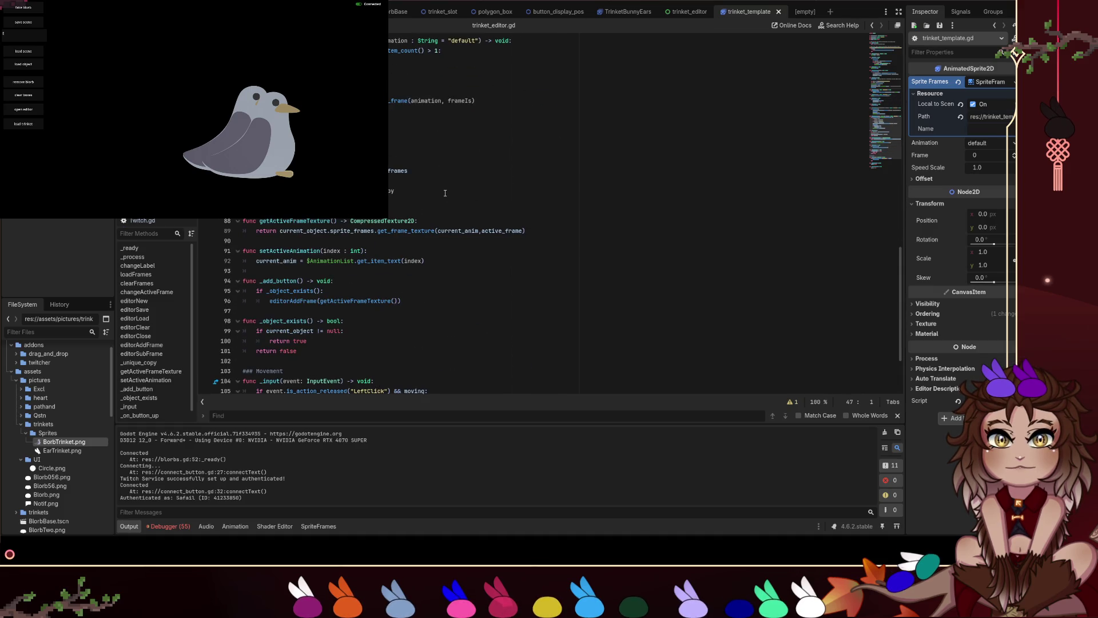
scroll(452, 199, "up", 18)
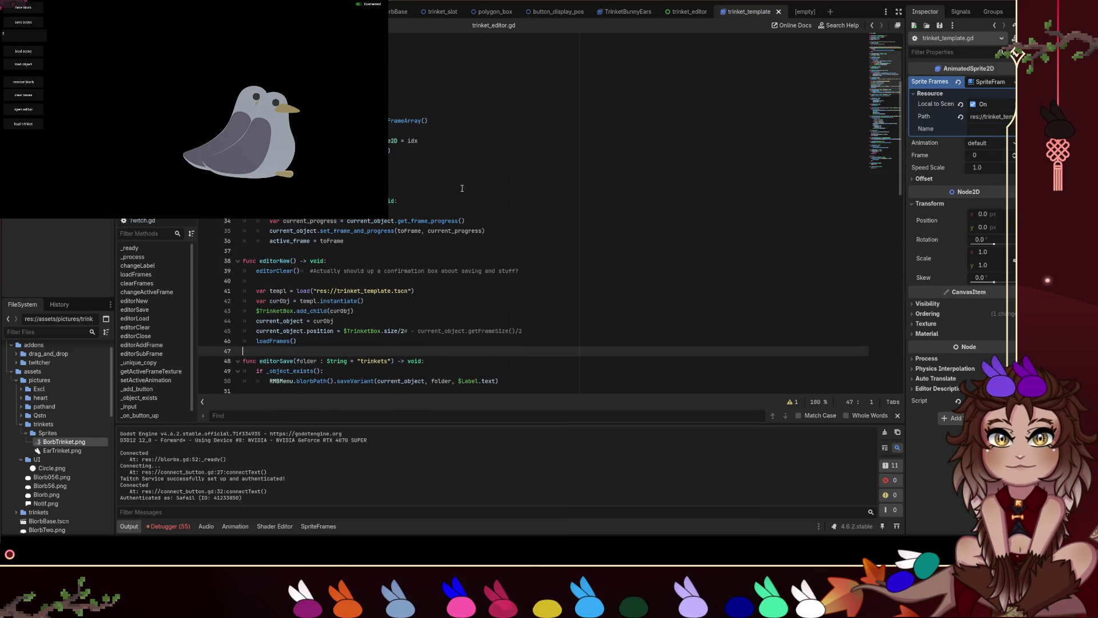
scroll(462, 188, "up", 5)
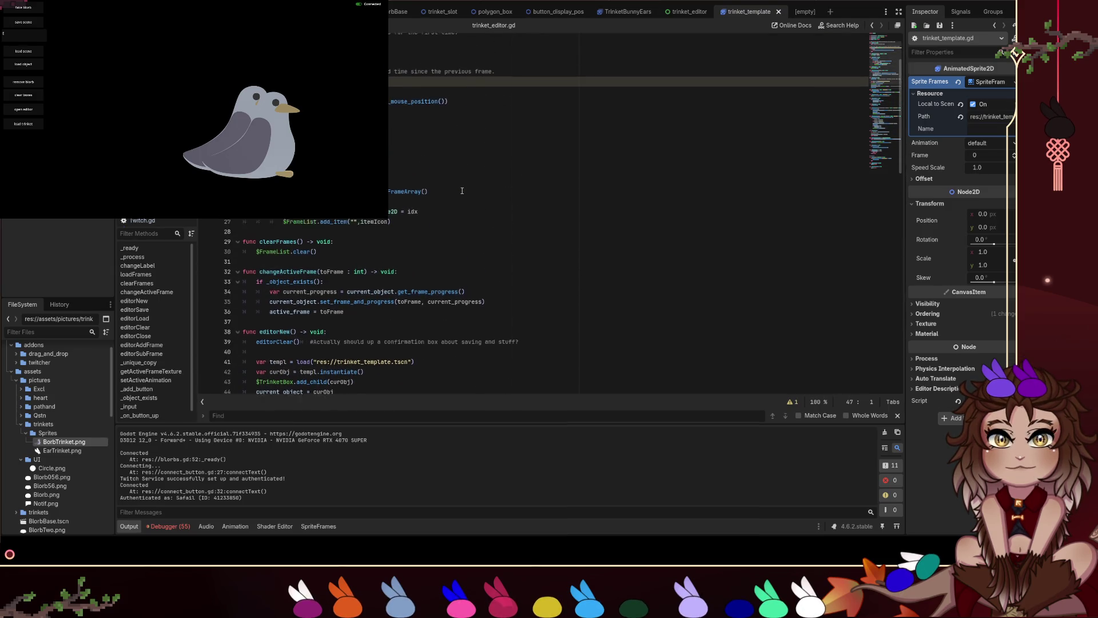
scroll(462, 192, "down", 3)
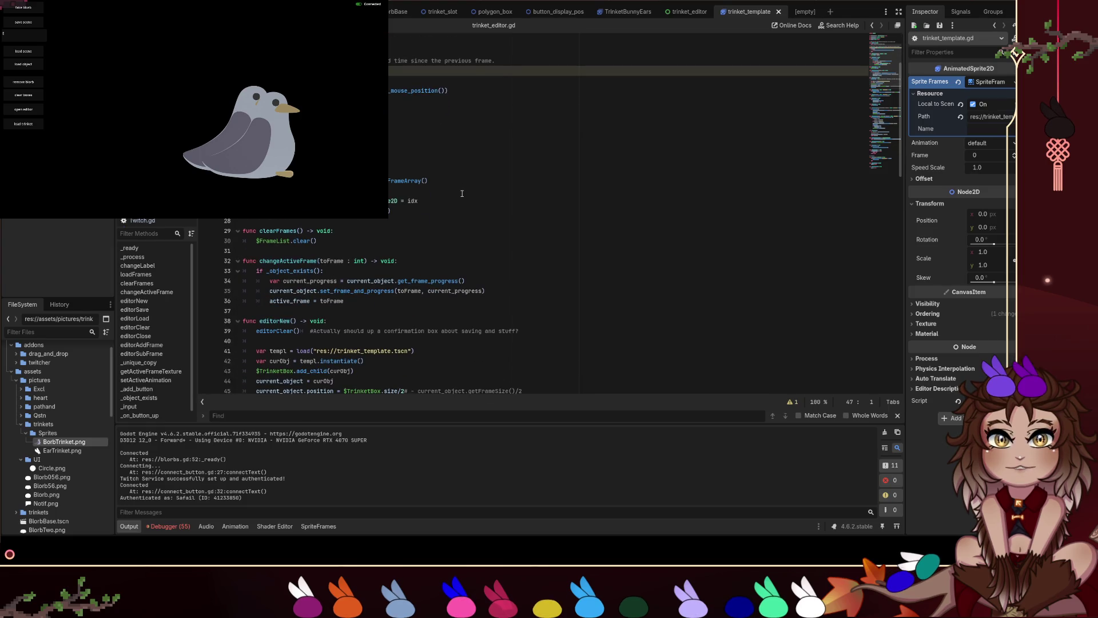
scroll(462, 193, "down", 2)
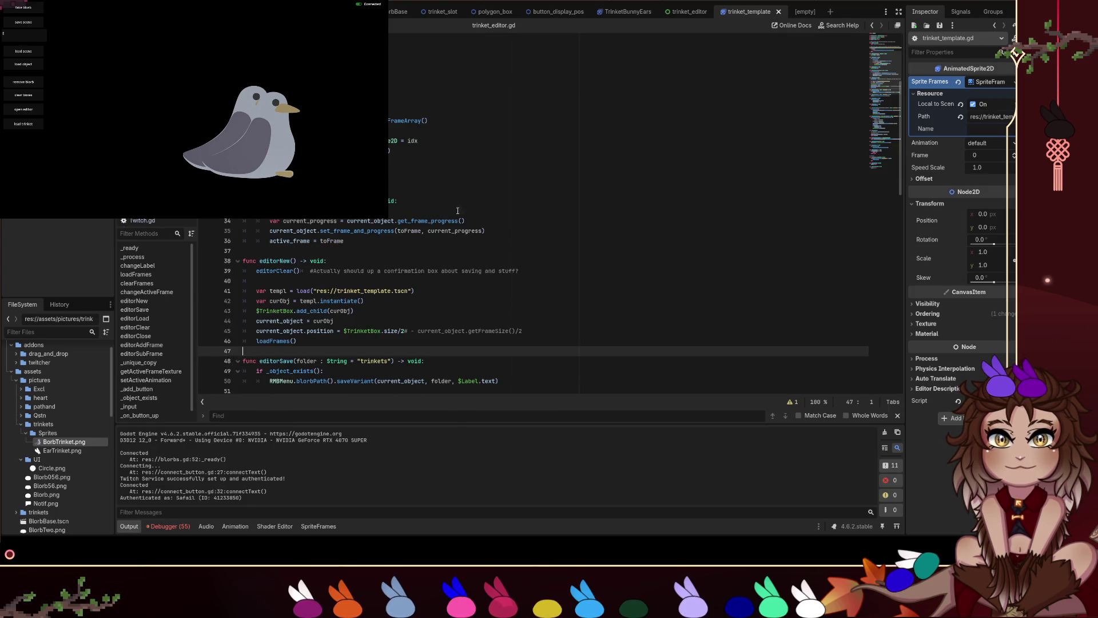
left_click(418, 189)
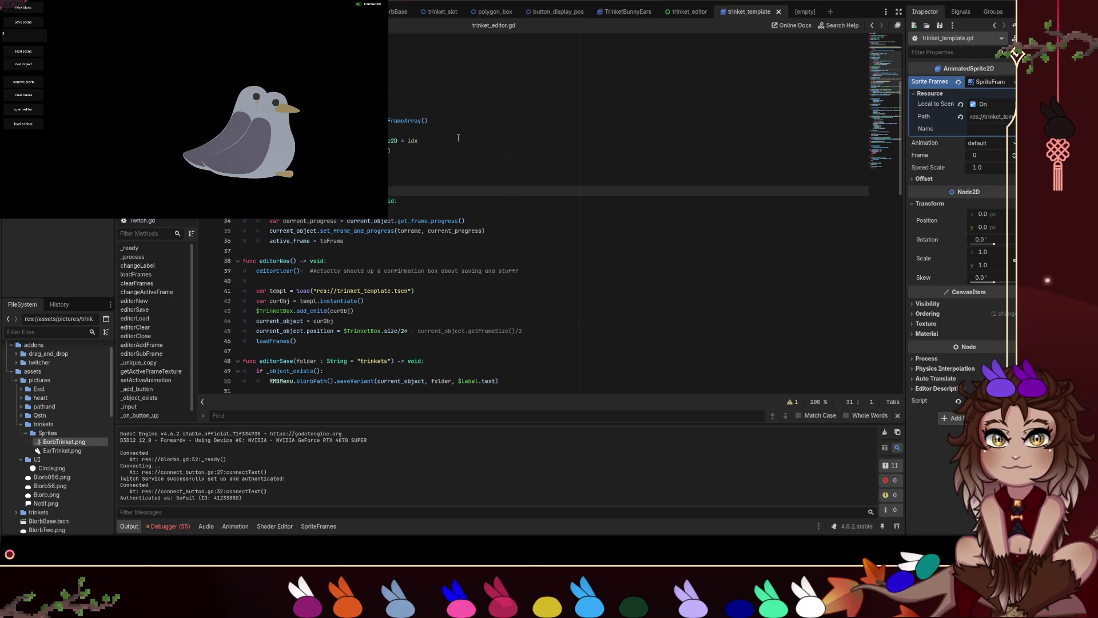
key("shift+Up")
key("shift+Up")
key("shift+Up")
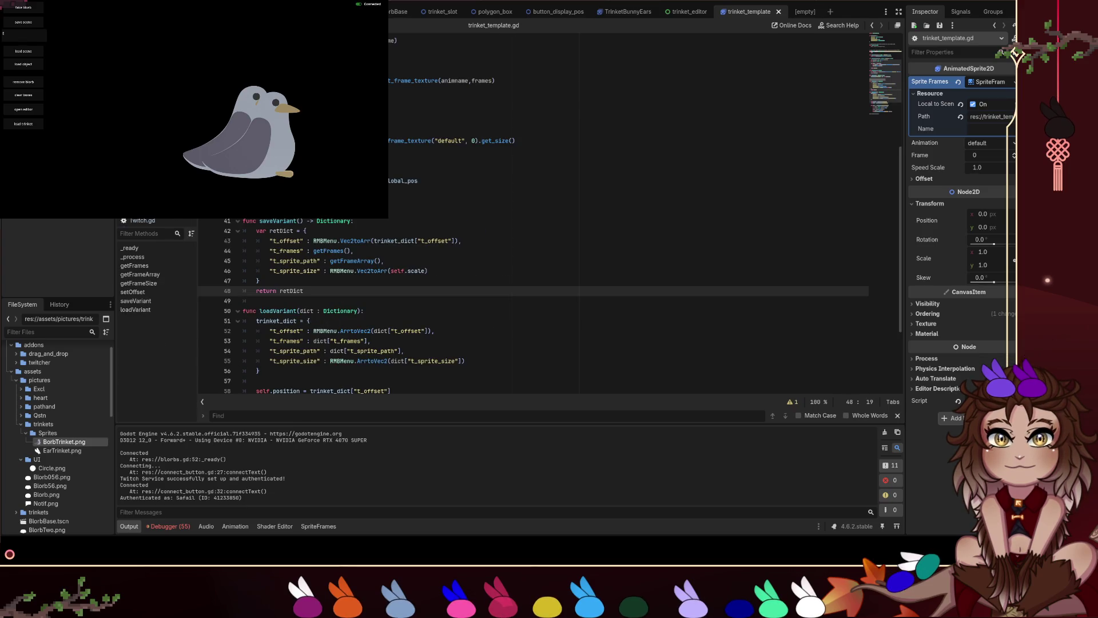
left_click(343, 233)
scroll(459, 230, "up", 7)
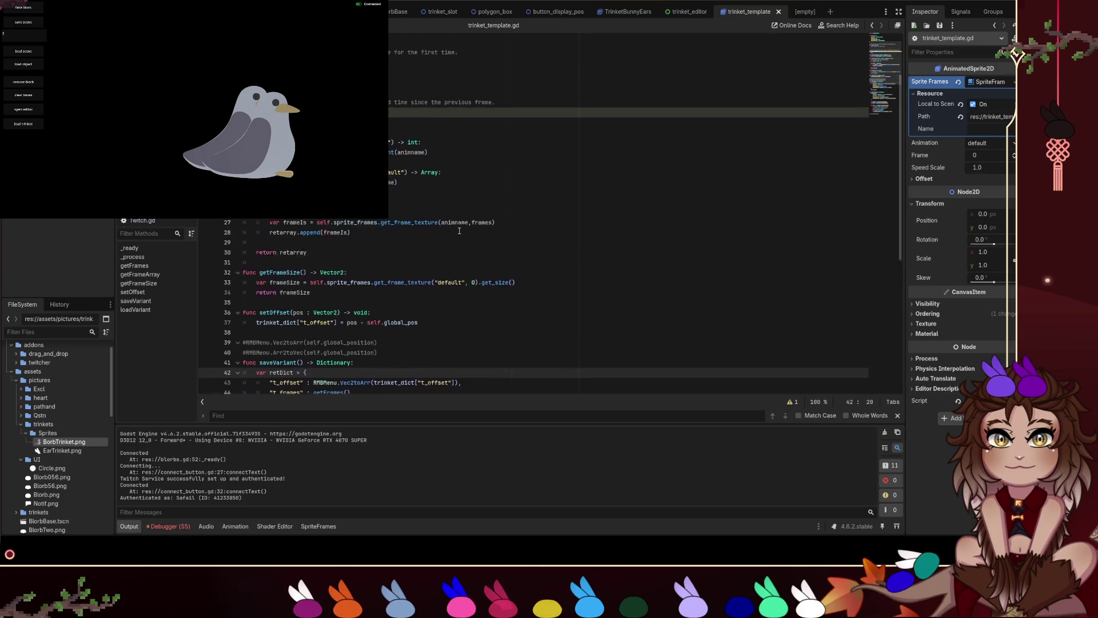
scroll(454, 220, "down", 1)
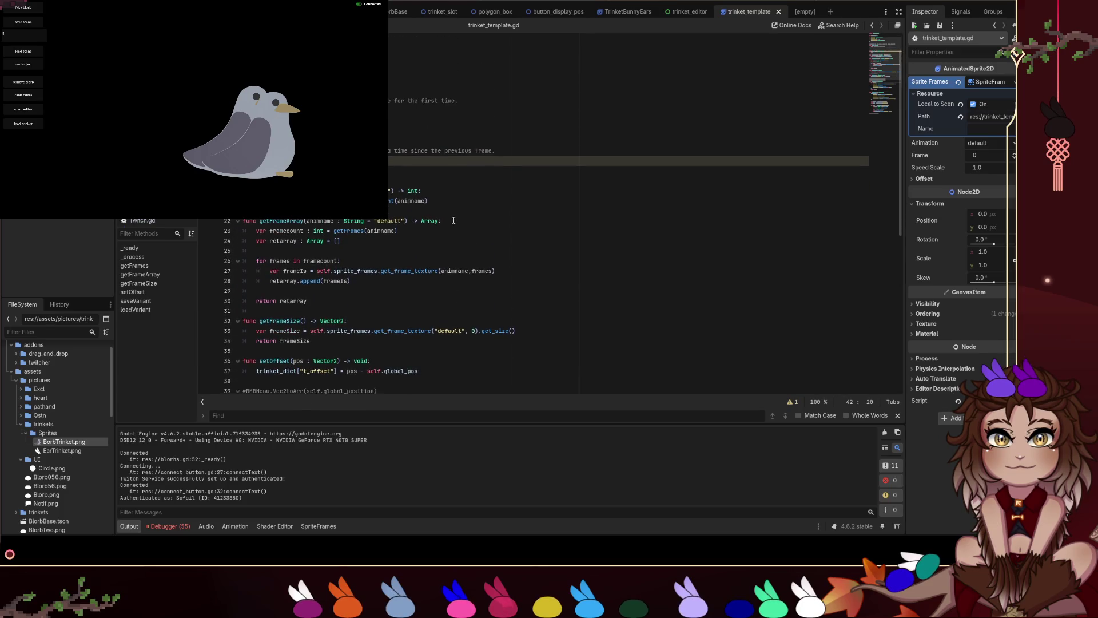
scroll(422, 214, "down", 8)
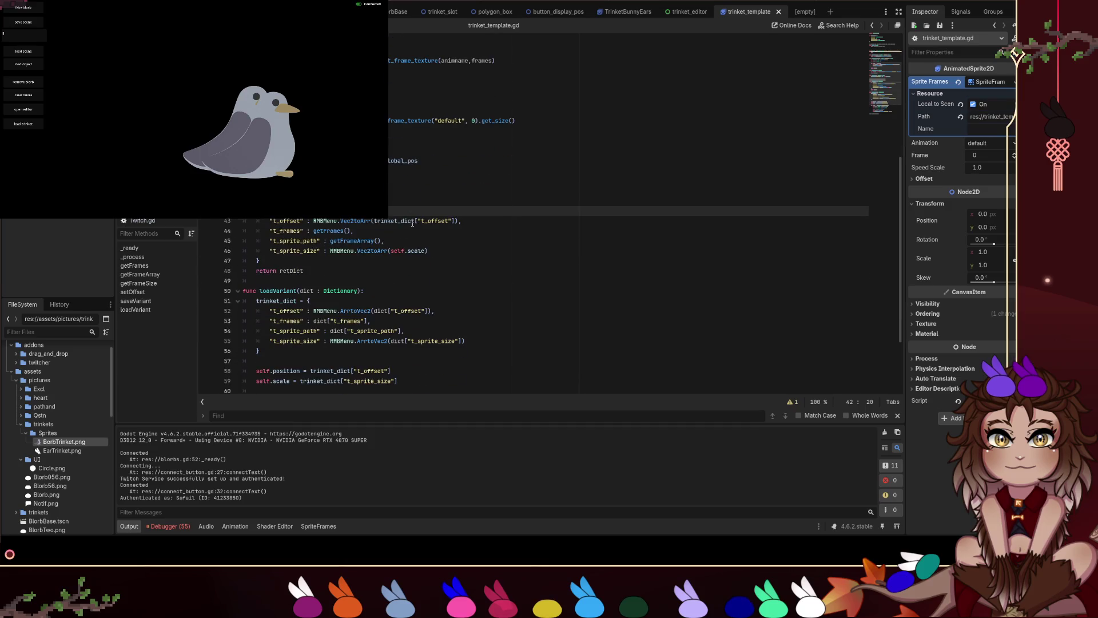
scroll(412, 223, "down", 2)
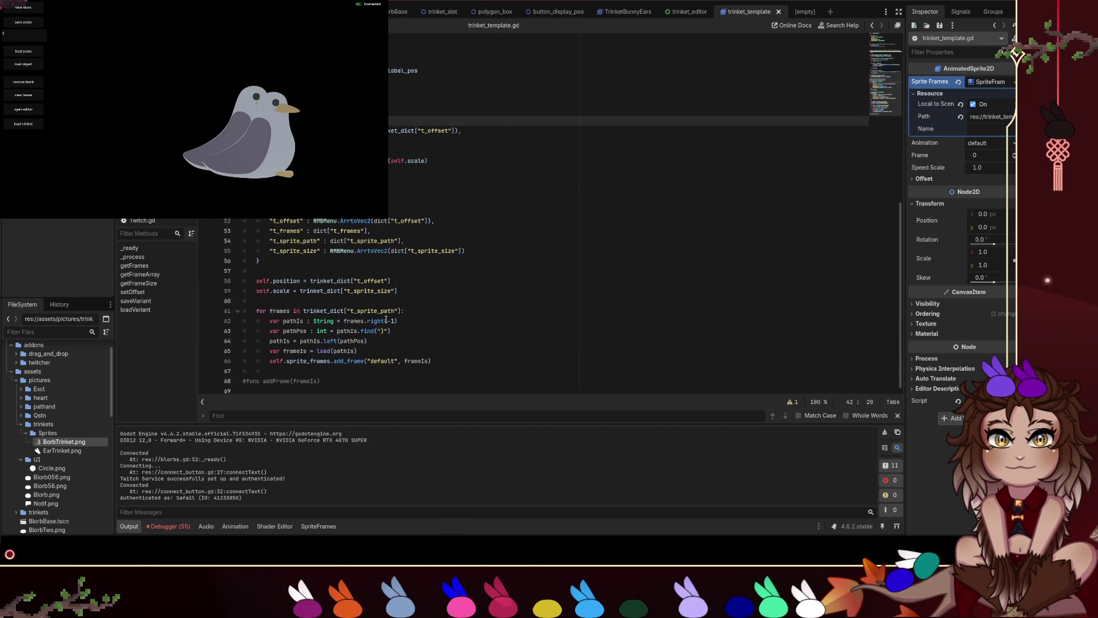
left_click(366, 379)
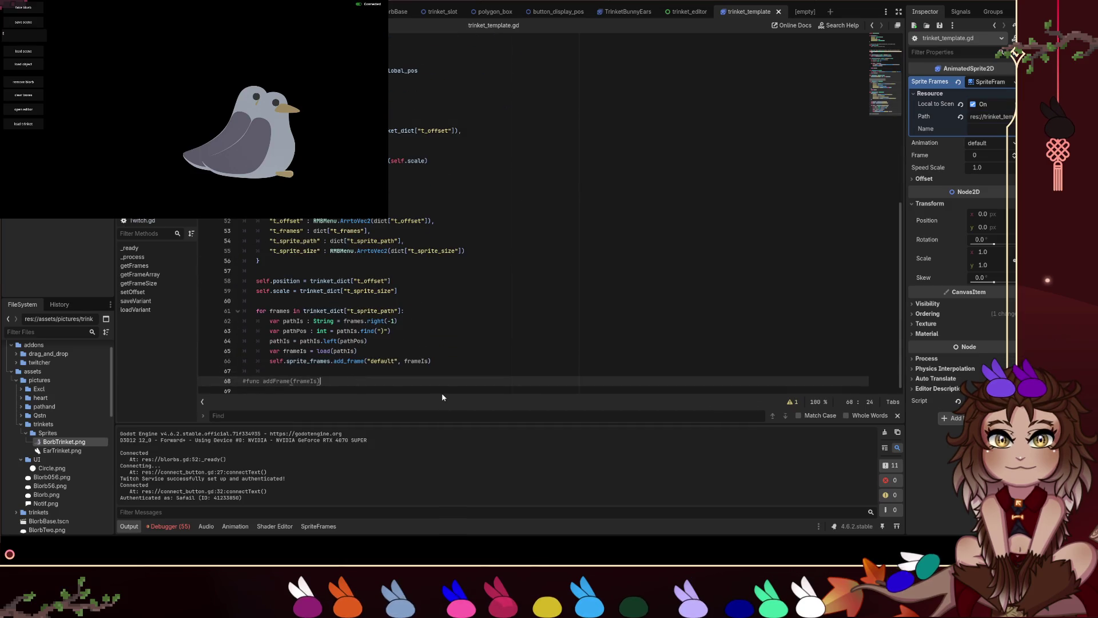
key("Return")
key("Return")
type("func se")
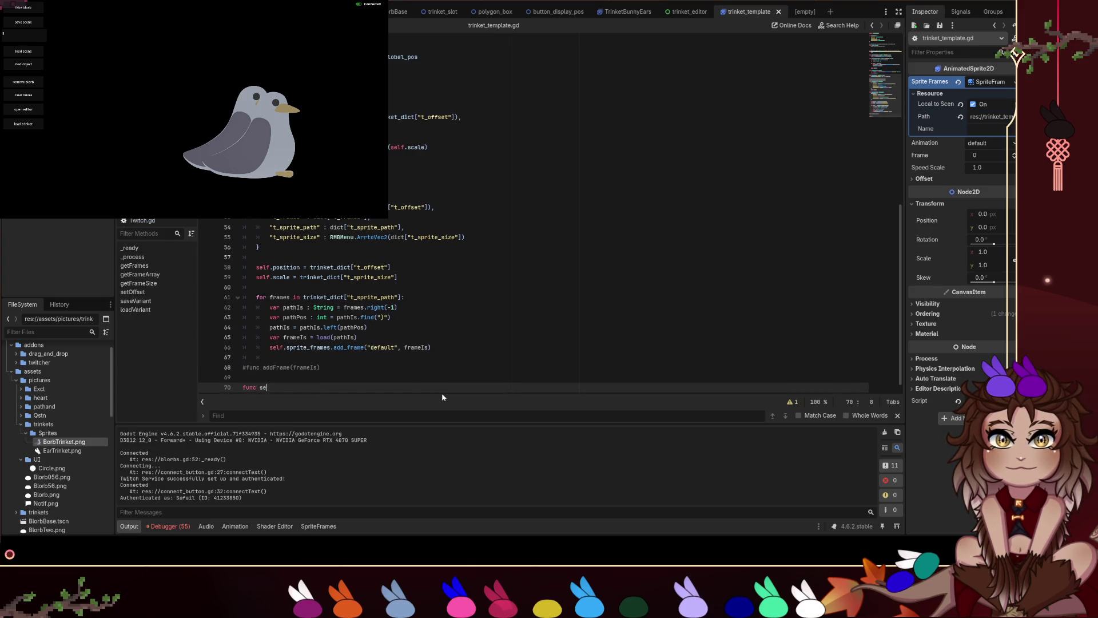
type("tF")
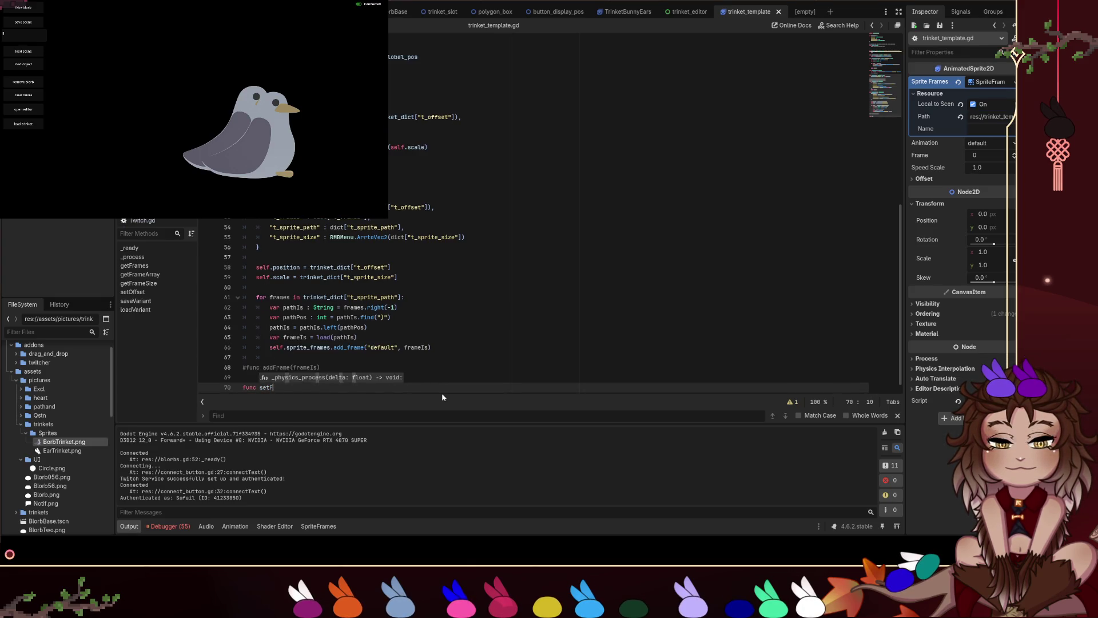
type("rames():")
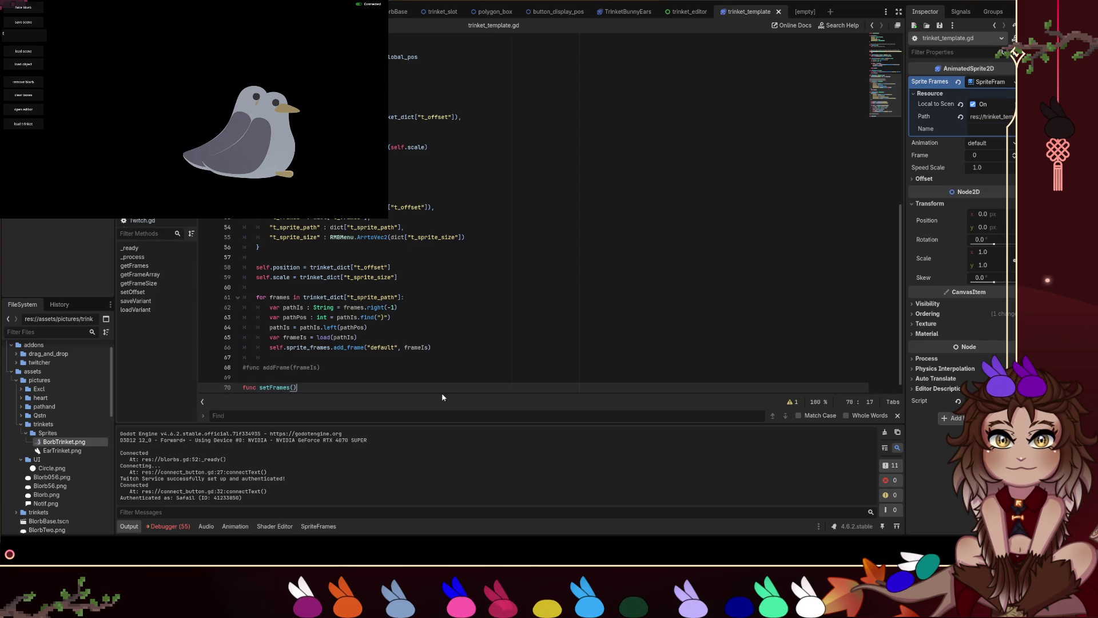
key("Return")
type("func loadFrames() -> void: \tif _object_exists(): \t\tclearFrames() \t\tvar all_frames = current_object.getFrameArray() \t\tfor idx in all_frames: \t\t\tvar itemIcon : CompressedTexture2D = idx \t\t\t$FrameList.add_item(\"\",itemIcon)")
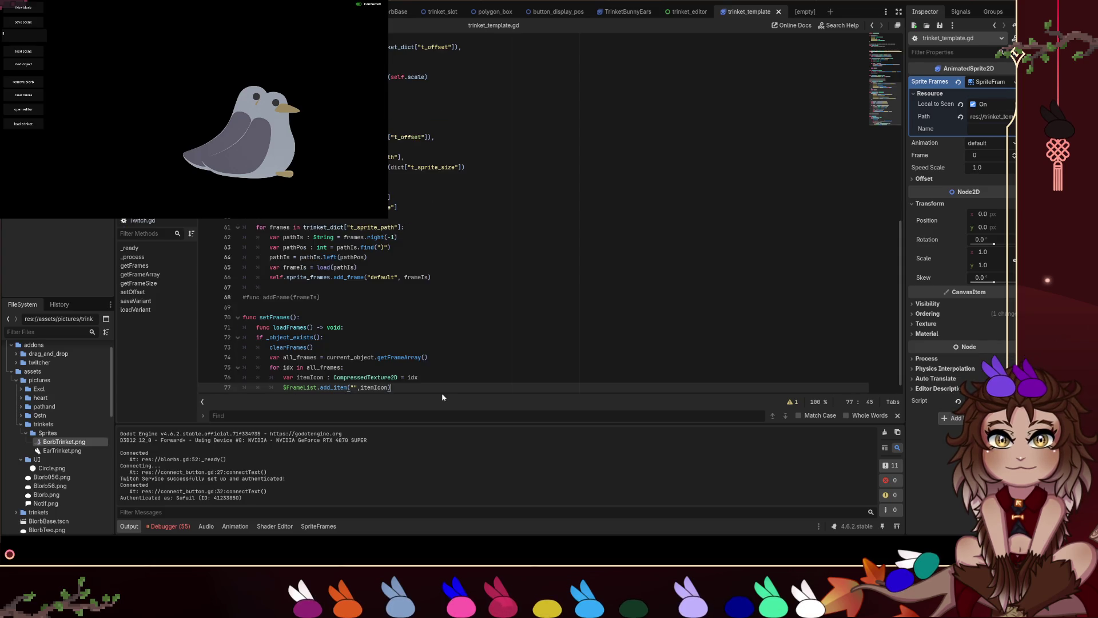
left_click_drag(344, 328, 219, 319)
key("shift+Down")
key("Delete")
key("Delete")
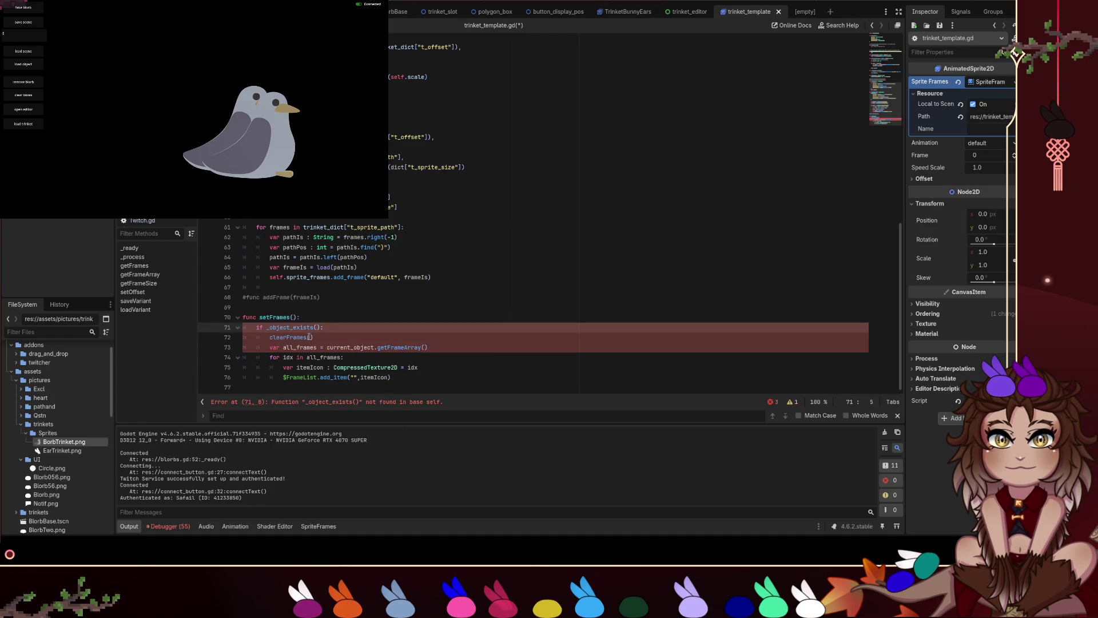
type("()")
triple_click(329, 329)
left_click(338, 337)
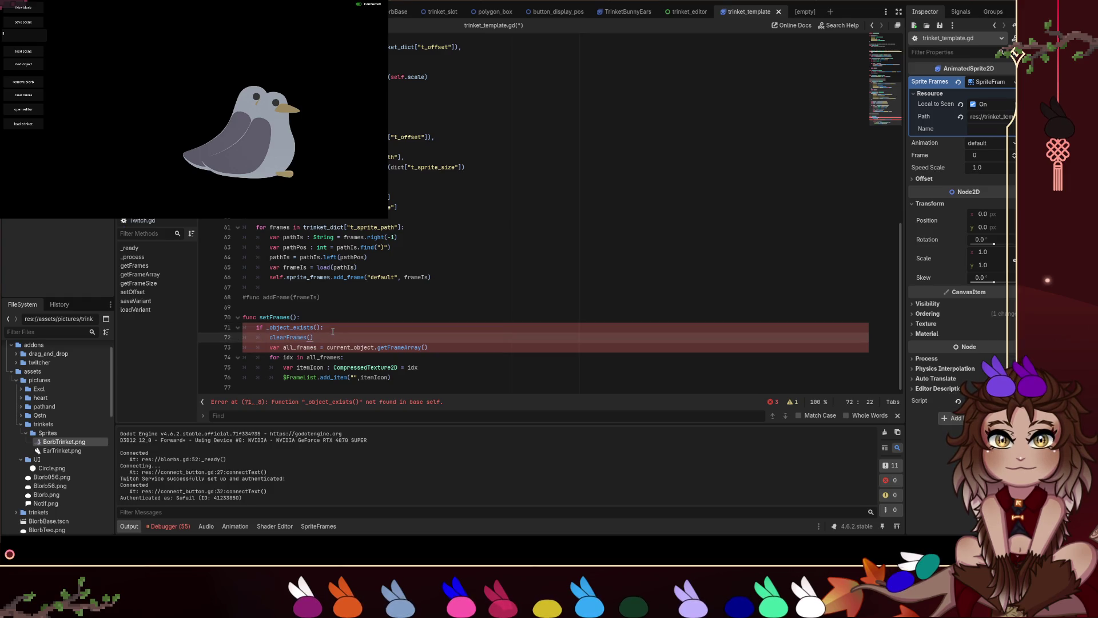
key("alt+Left")
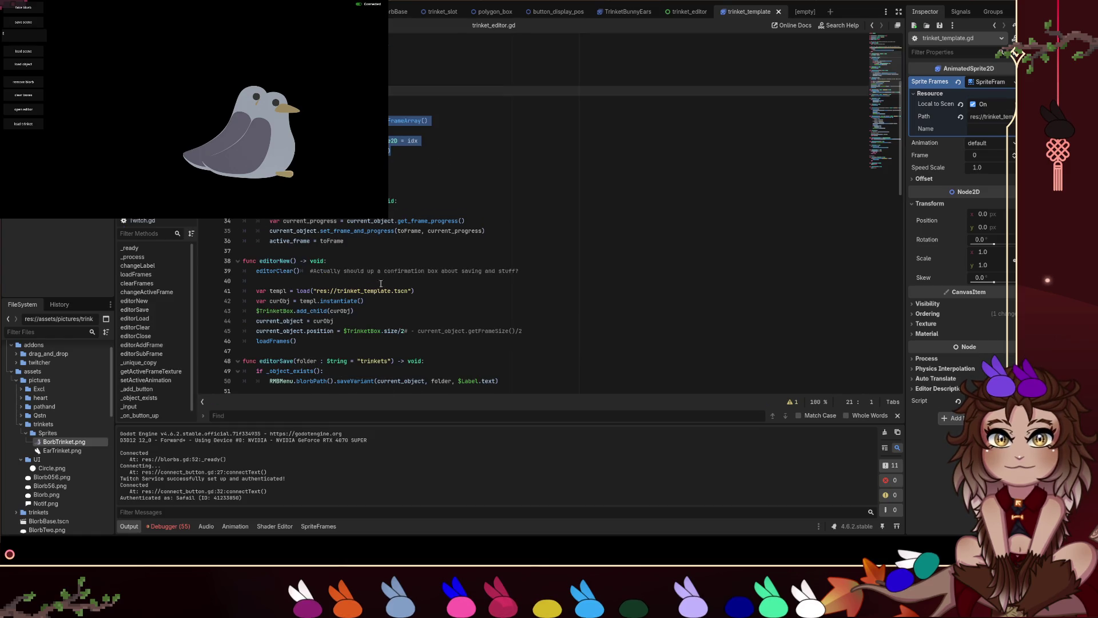
scroll(395, 279, "down", 8)
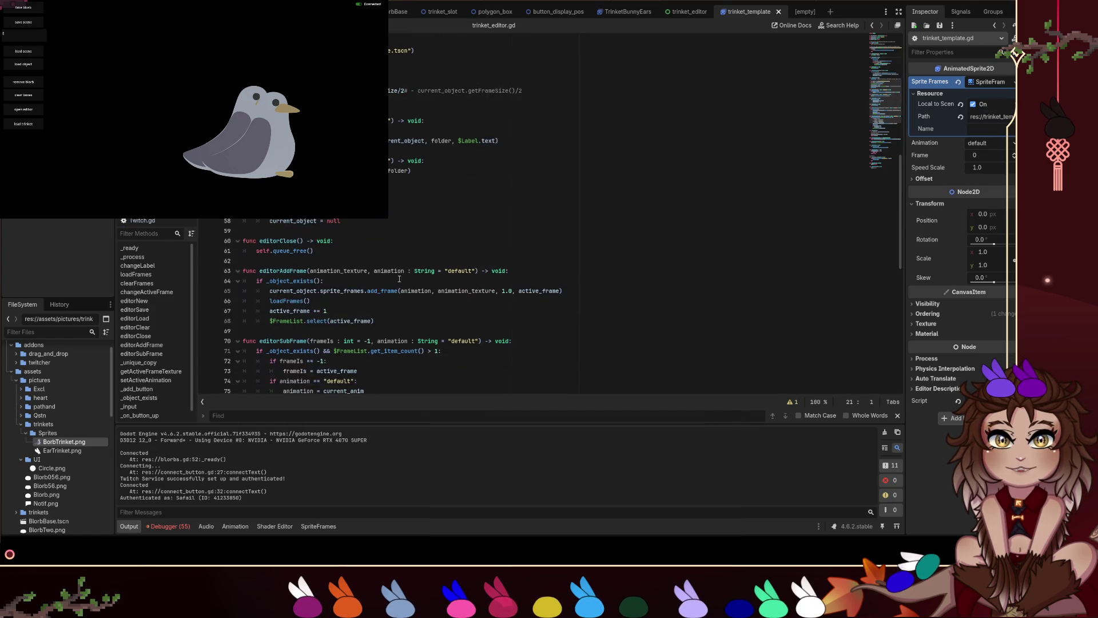
scroll(399, 279, "down", 7)
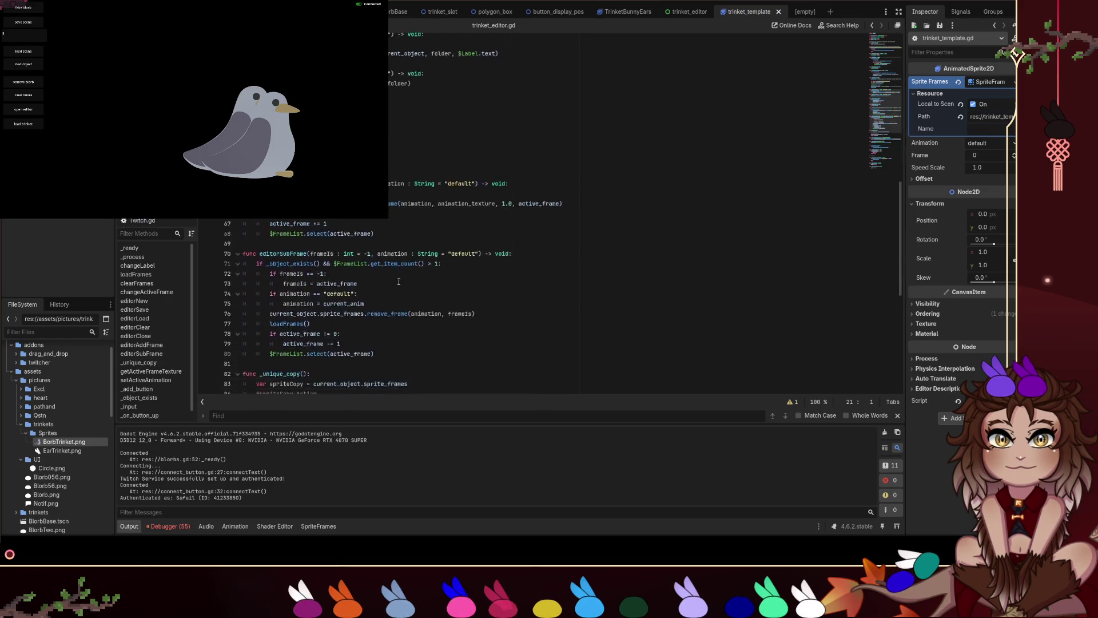
scroll(369, 280, "down", 3)
left_click(467, 269)
Search the script for 'clear' and locate the FrameList clear call in clearFrames.
key("ctrl+f")
type("clear")
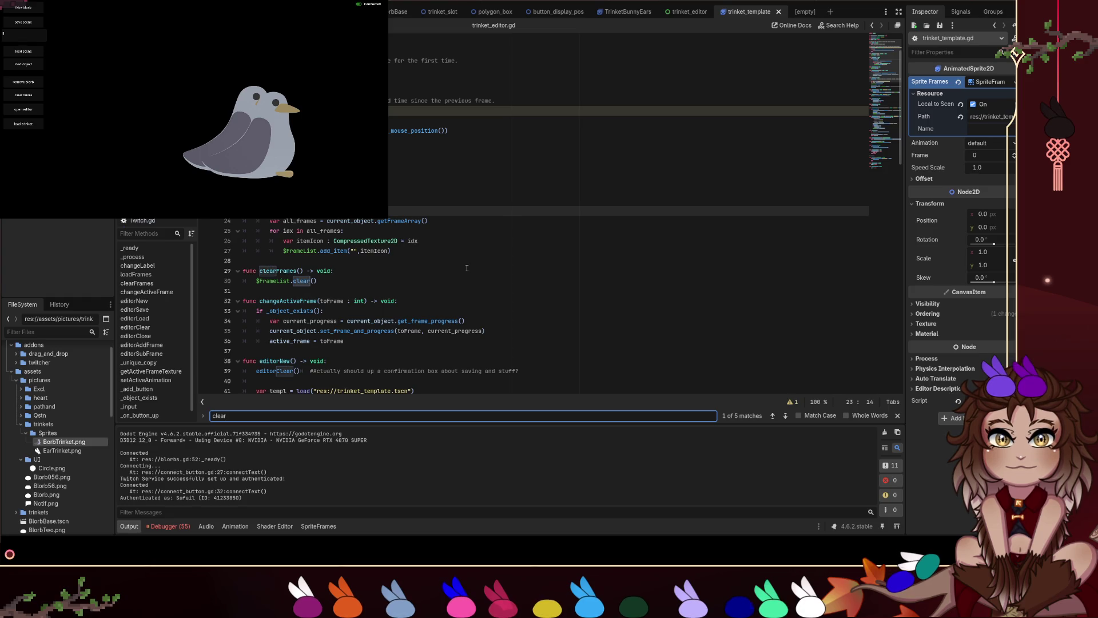
left_click(467, 264)
mouse_move(317, 281)
left_mouse_down()
mouse_move(261, 281)
mouse_move(292, 281)
mouse_move(274, 281)
left_mouse_up()
left_click(296, 280)
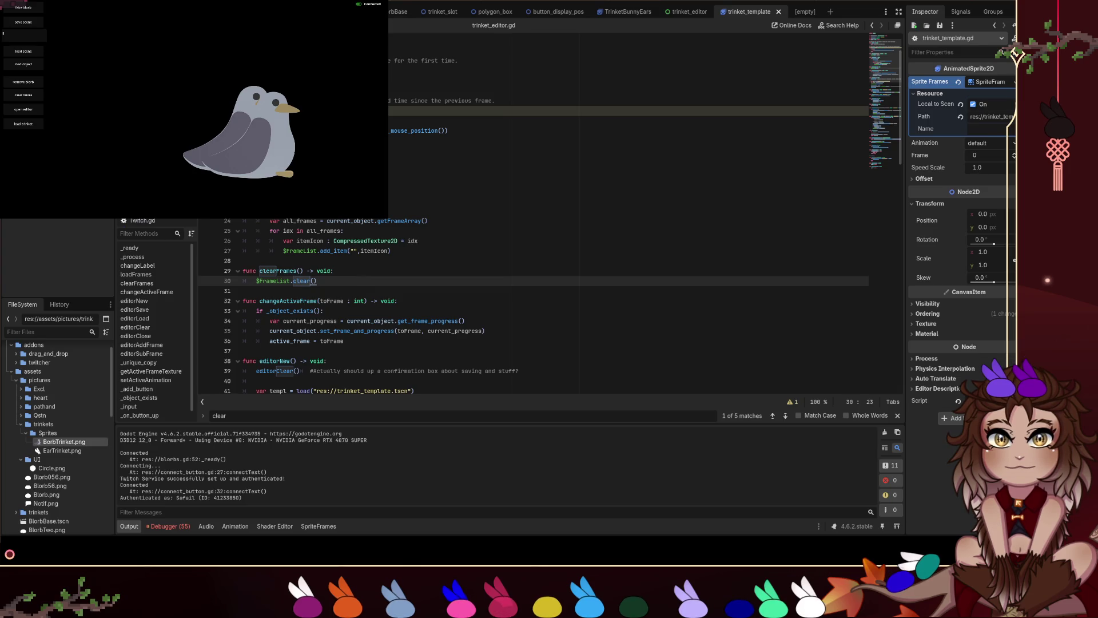
In trinket_template.gd, remove setFrames' if _object_exists() check and dedent its body.
key("alt+Left")
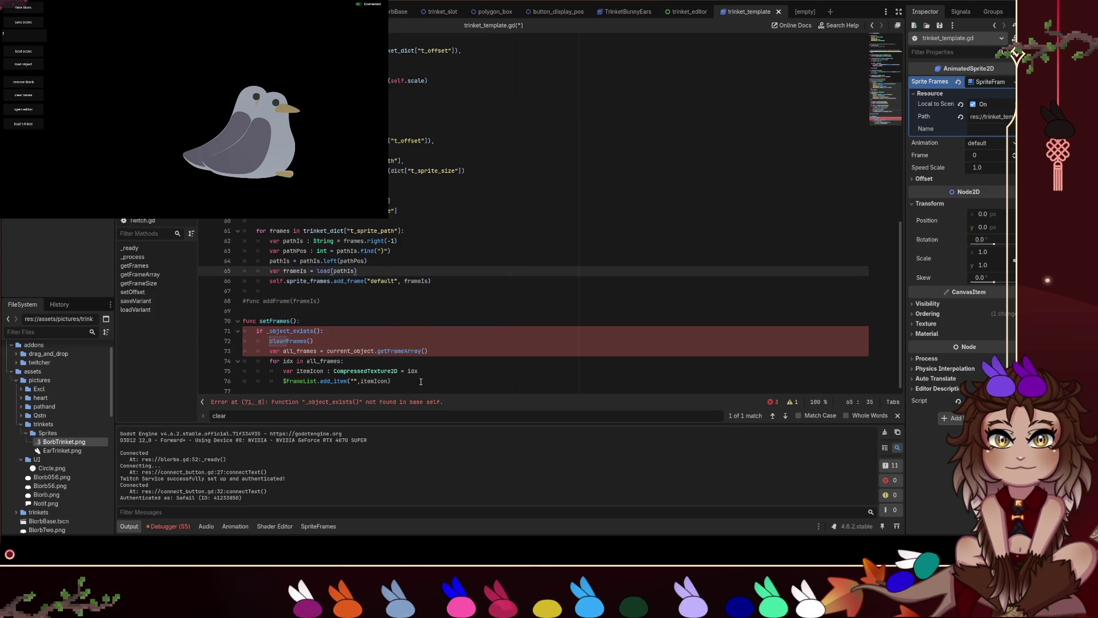
left_click(418, 381)
key("Up")
key("Up")
key("Up")
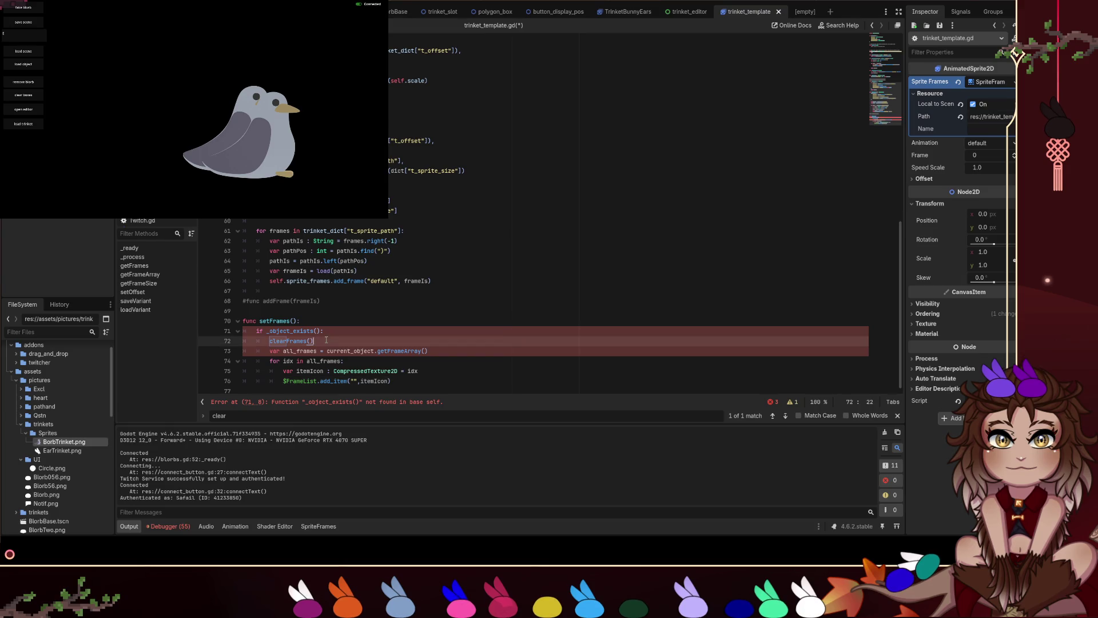
key("shift+Home")
key("shift+Home")
key("BackSpace")
key("Delete")
key("Delete")
key("Down")
key("Delete")
key("Down")
key("Delete")
Replace the clearFrames() call with self.sprite_frames.clear("default") and save.
key("Down")
key("Delete")
key("Down")
key("Delete")
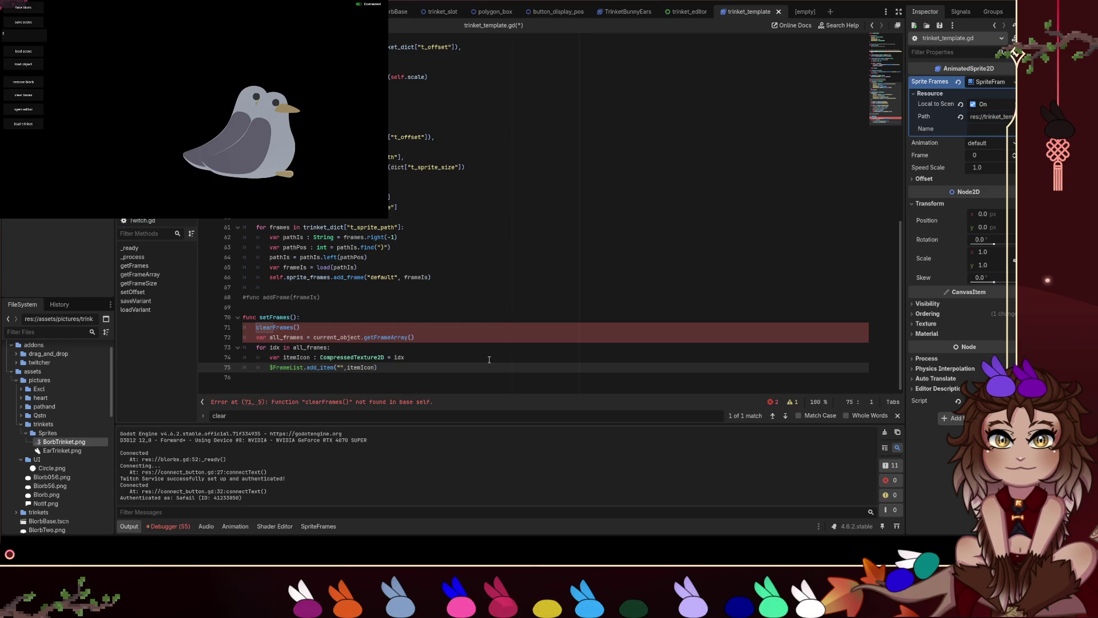
left_click(389, 357)
left_click(350, 308)
key("Down")
key("Down")
key("shift+Home")
key("shift+Home")
key("shift+Home")
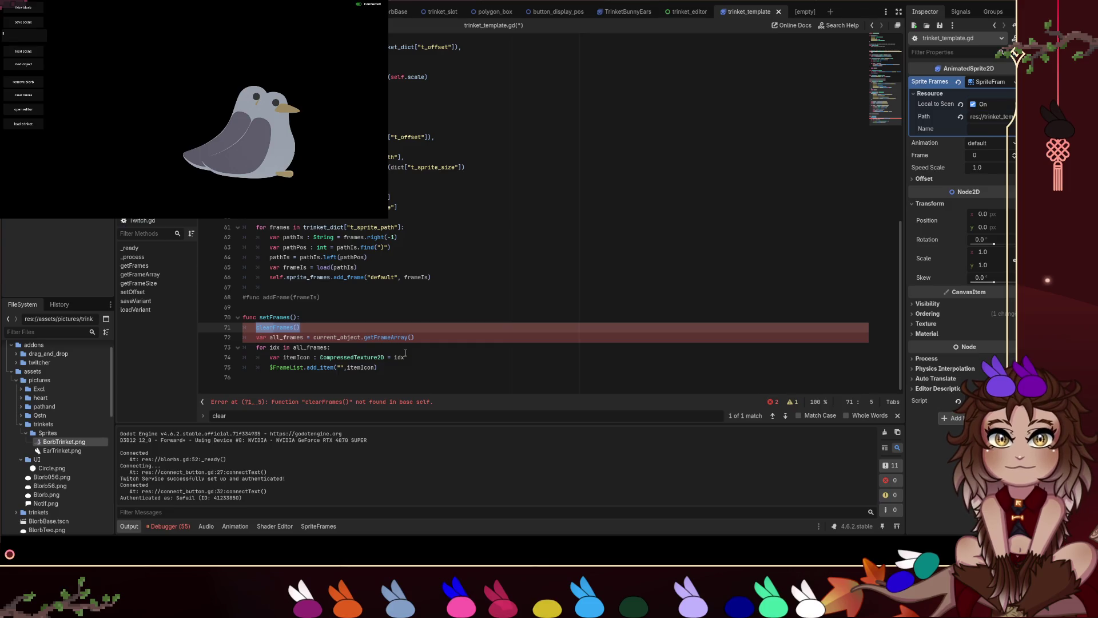
type("self.sprite_frames.cle")
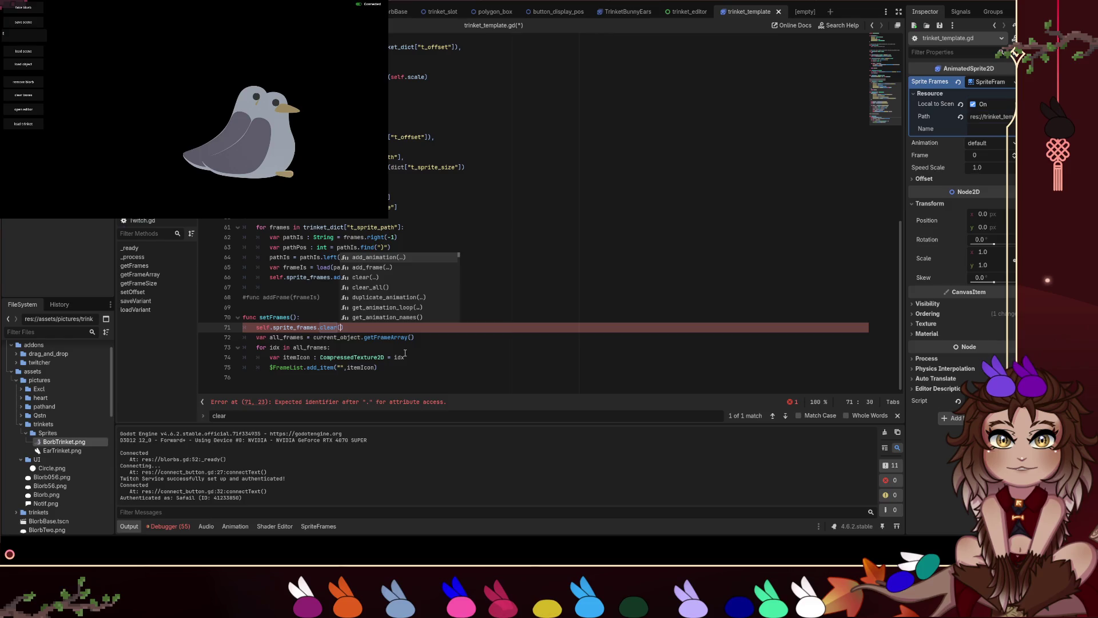
key("Return")
left_click(378, 309)
key("ctrl+s")
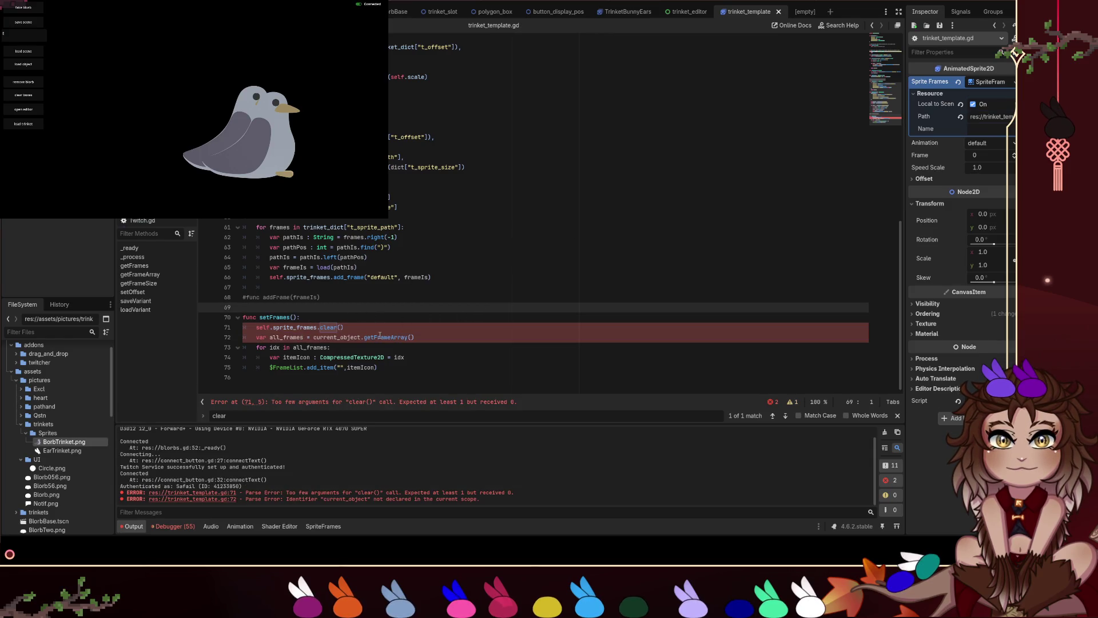
left_click(332, 326)
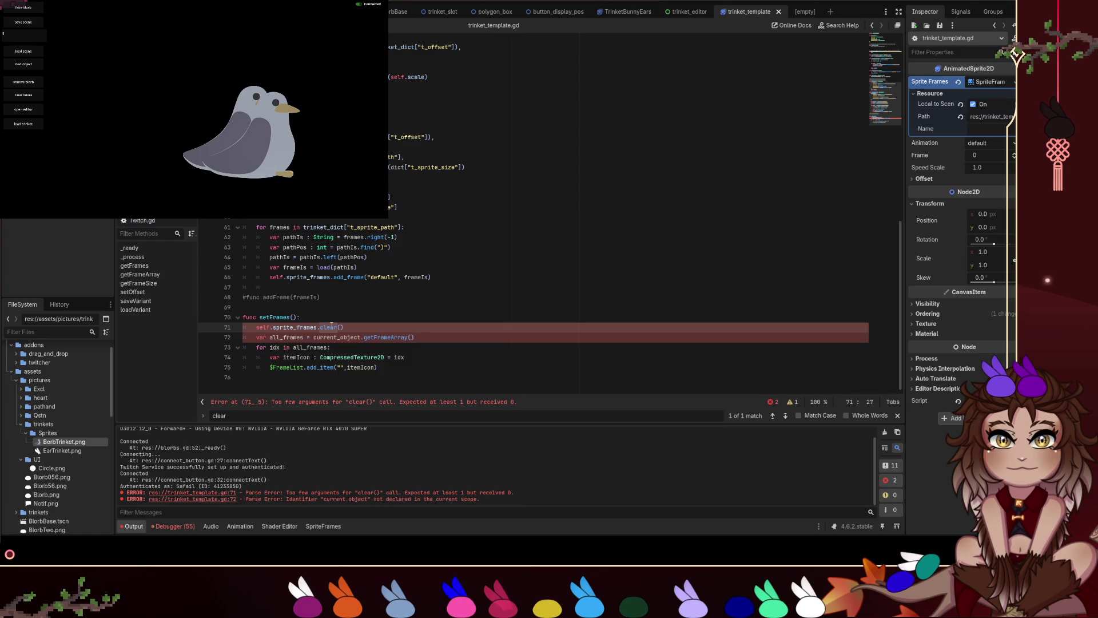
left_click(338, 327)
type("\"d")
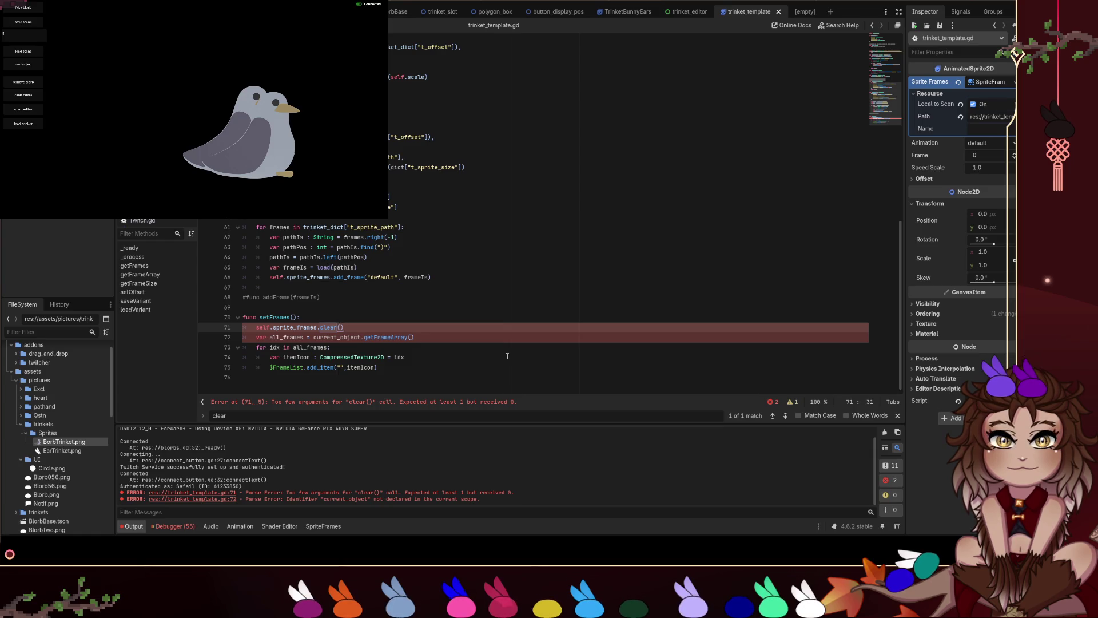
type("efault")
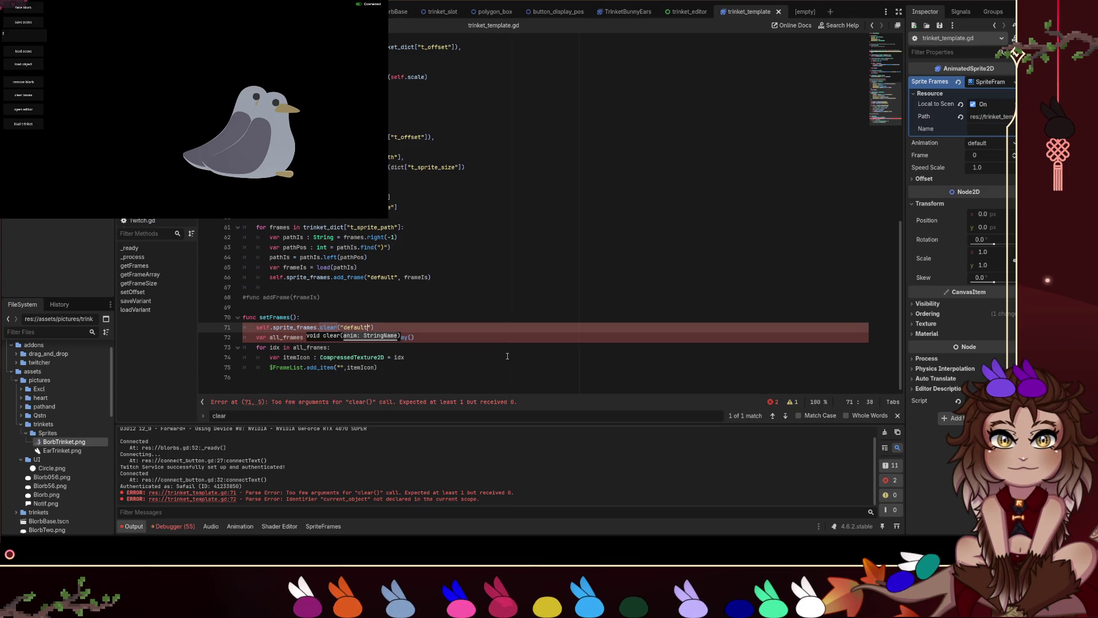
key("Up")
key("Up")
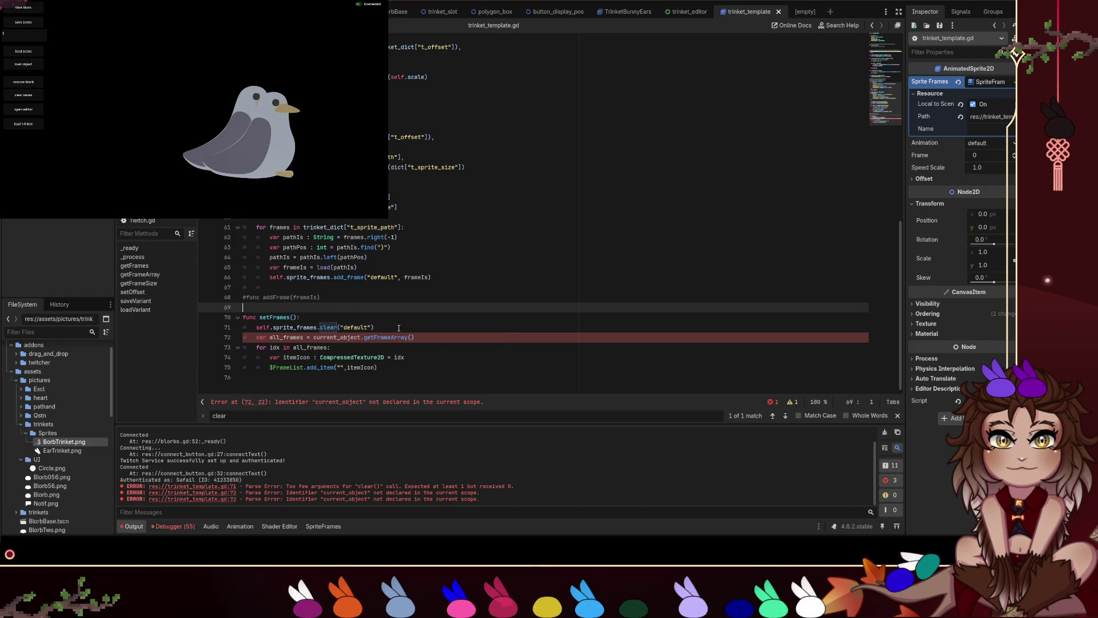
Add an animname : String = "default" parameter to setFrames and save.
left_click(302, 317)
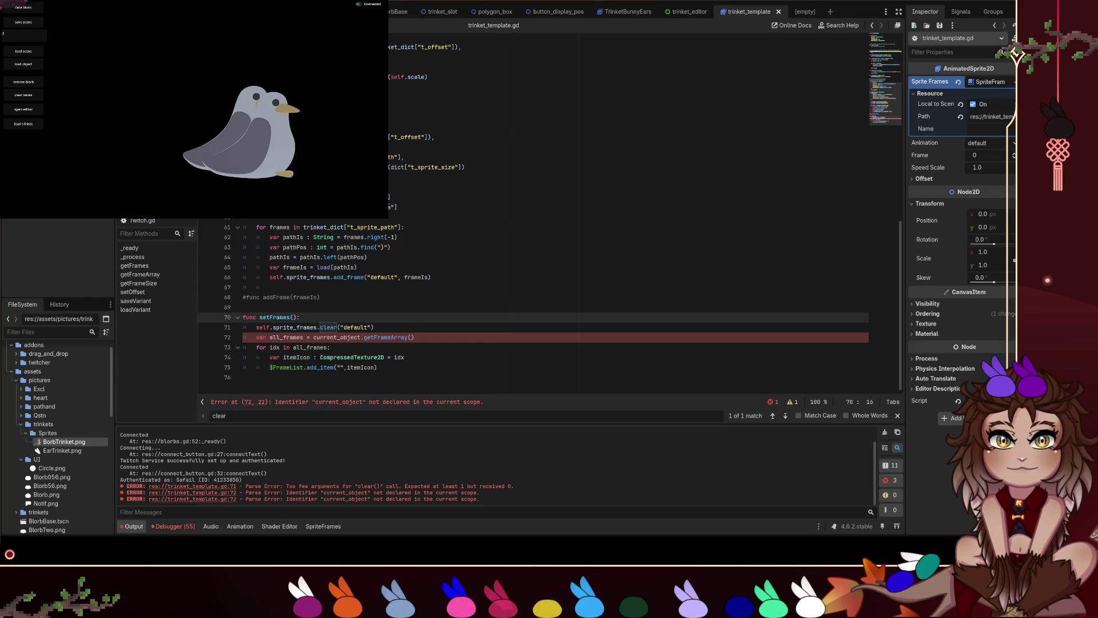
scroll(394, 209, "up", 13)
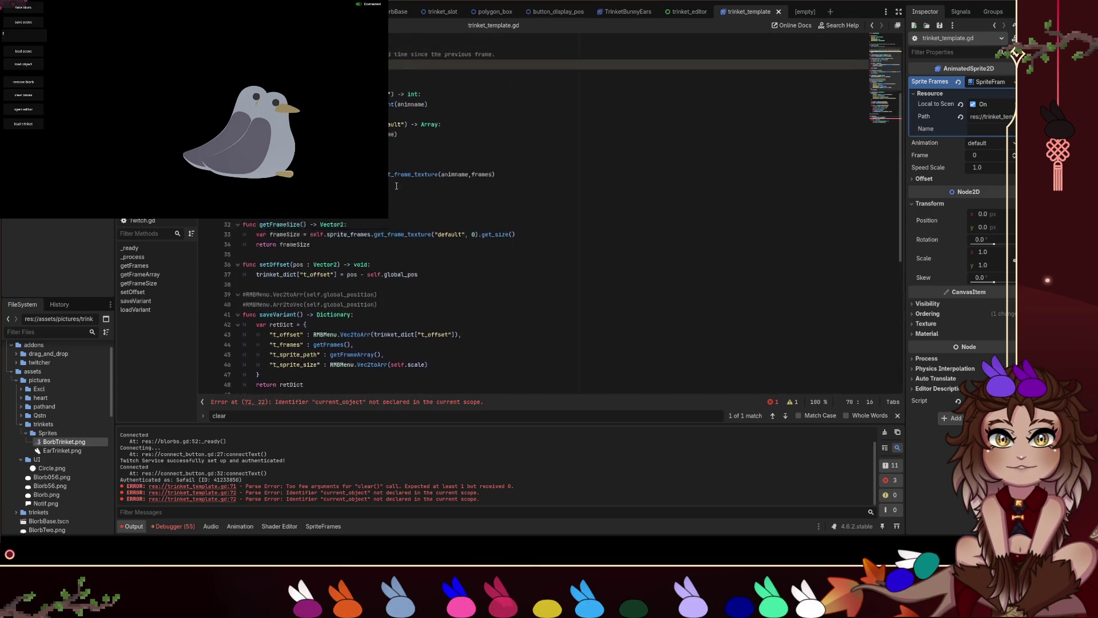
left_click(391, 207)
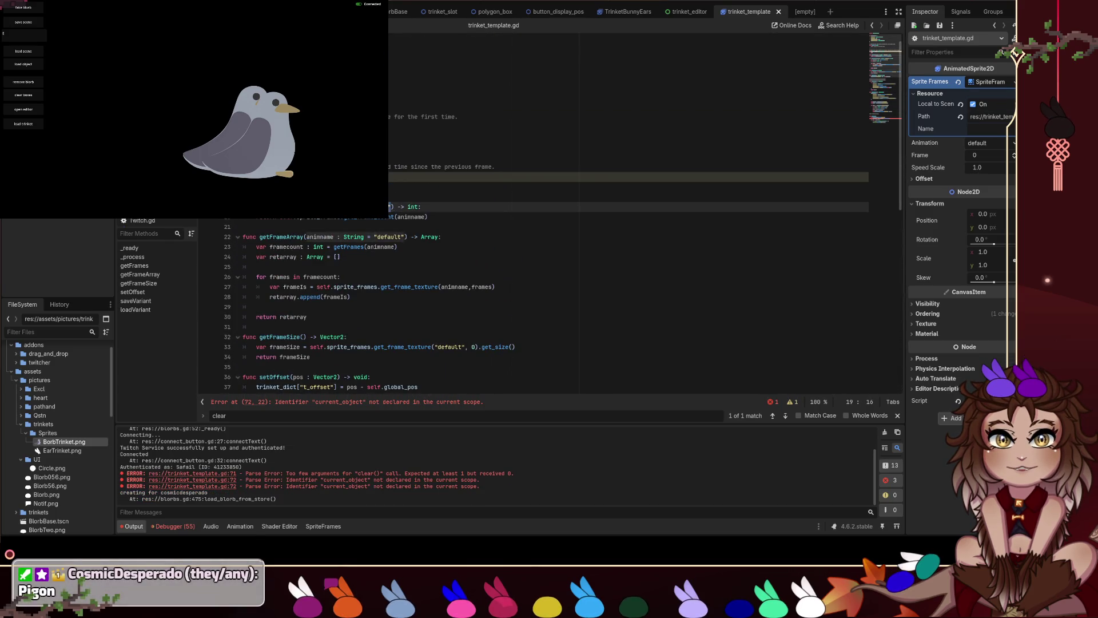
scroll(368, 297, "down", 13)
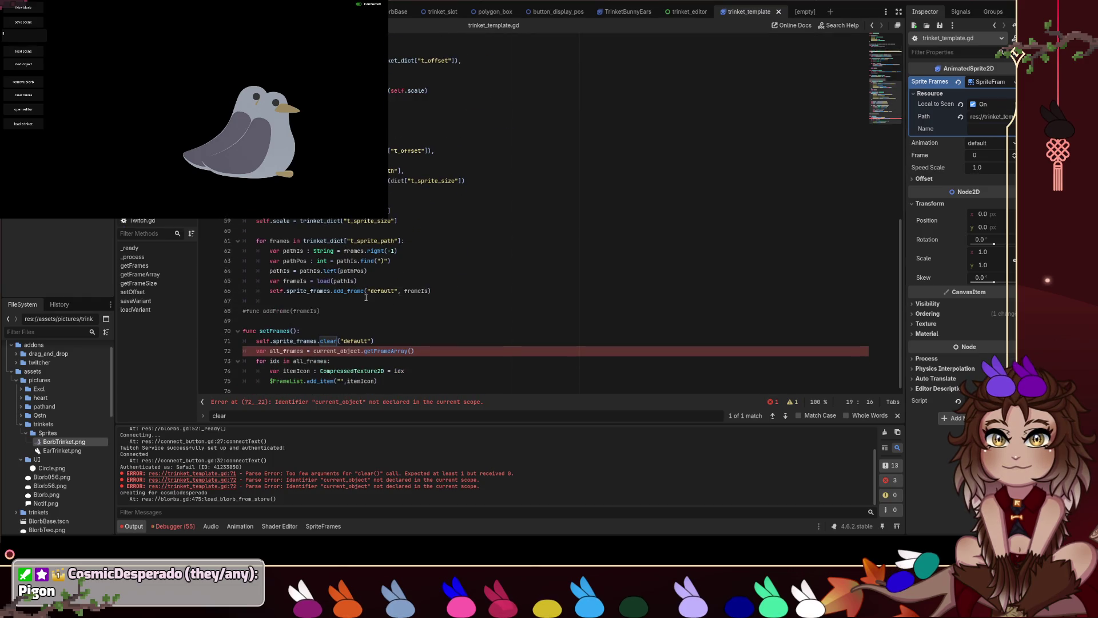
left_click(294, 331)
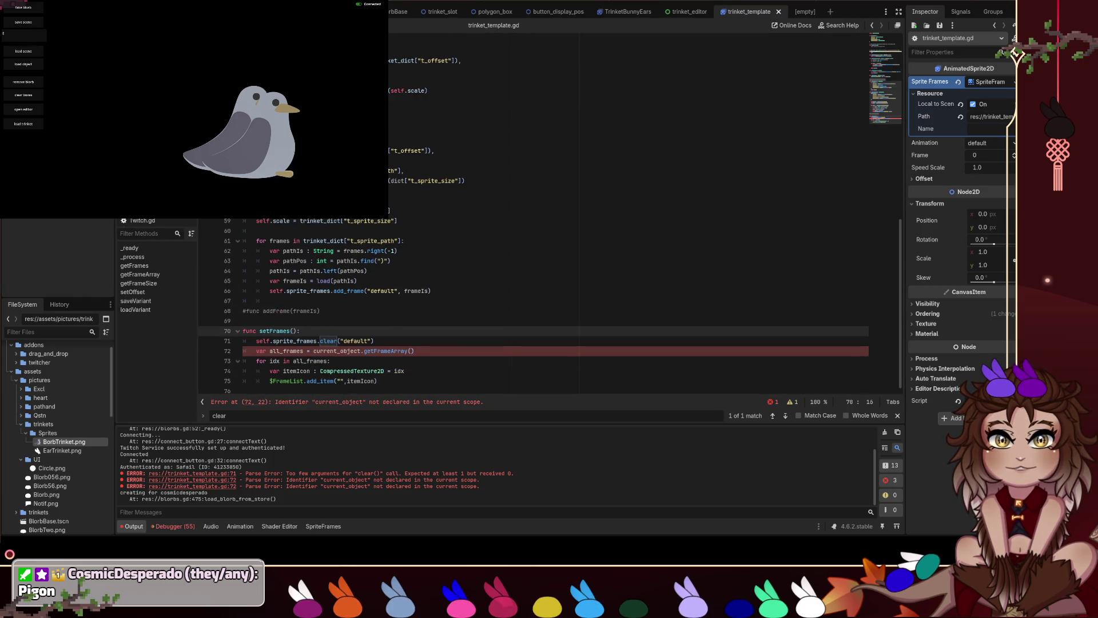
type("animname : String = \"default\"")
key("F8")
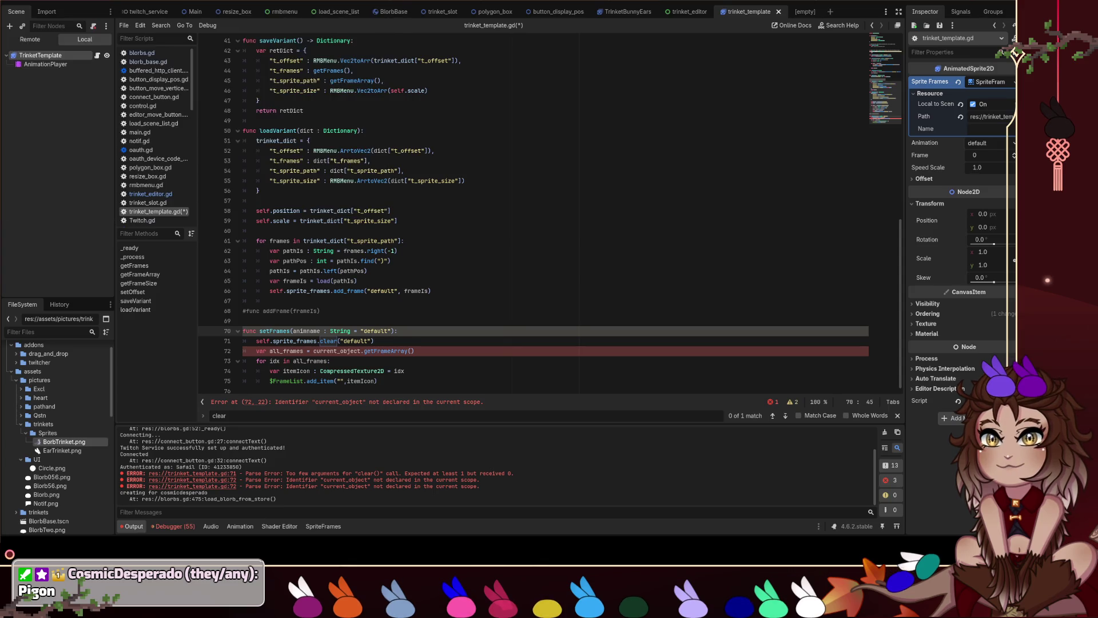
left_click(456, 280)
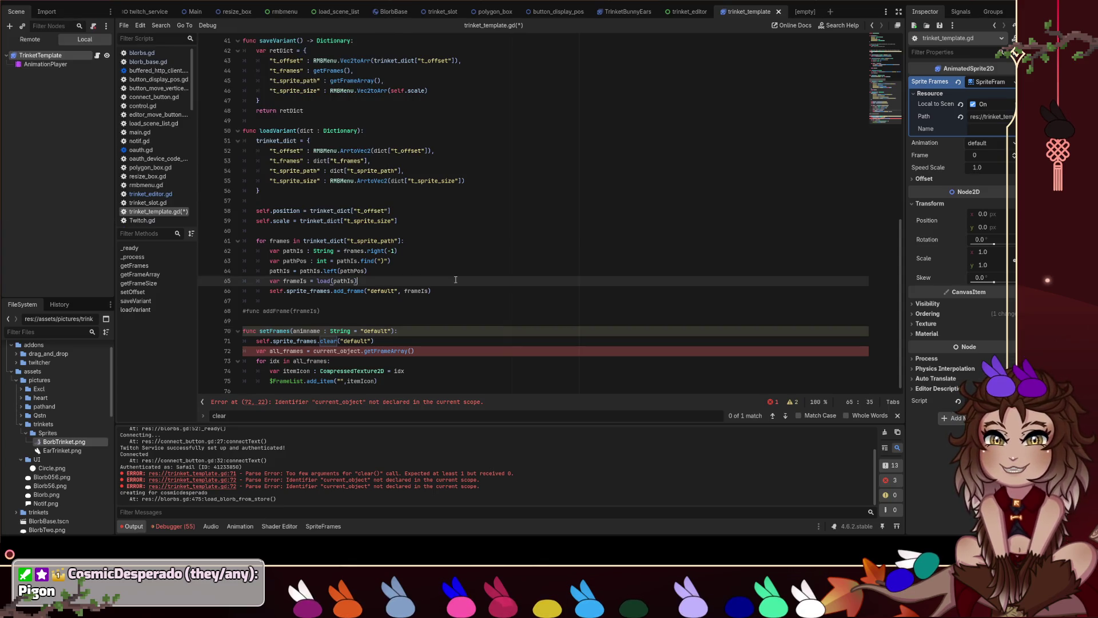
left_click(478, 331)
key("ctrl+s")
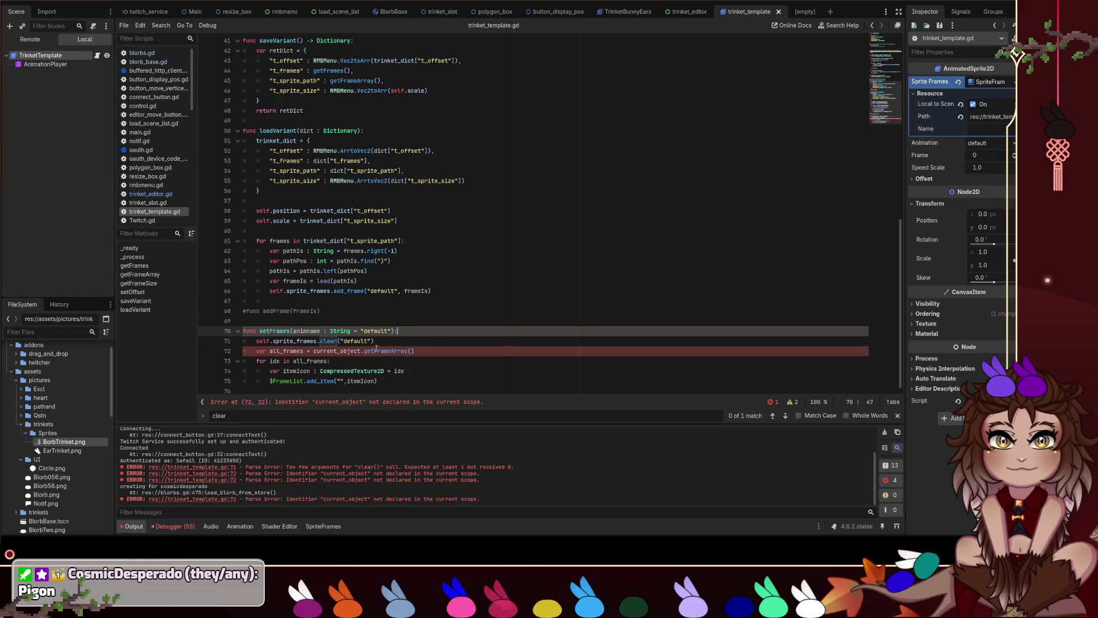
Pass animname to clear() and drop the current_object. prefix on line 72, then save.
left_click_drag(371, 341, 341, 341)
type("animname")
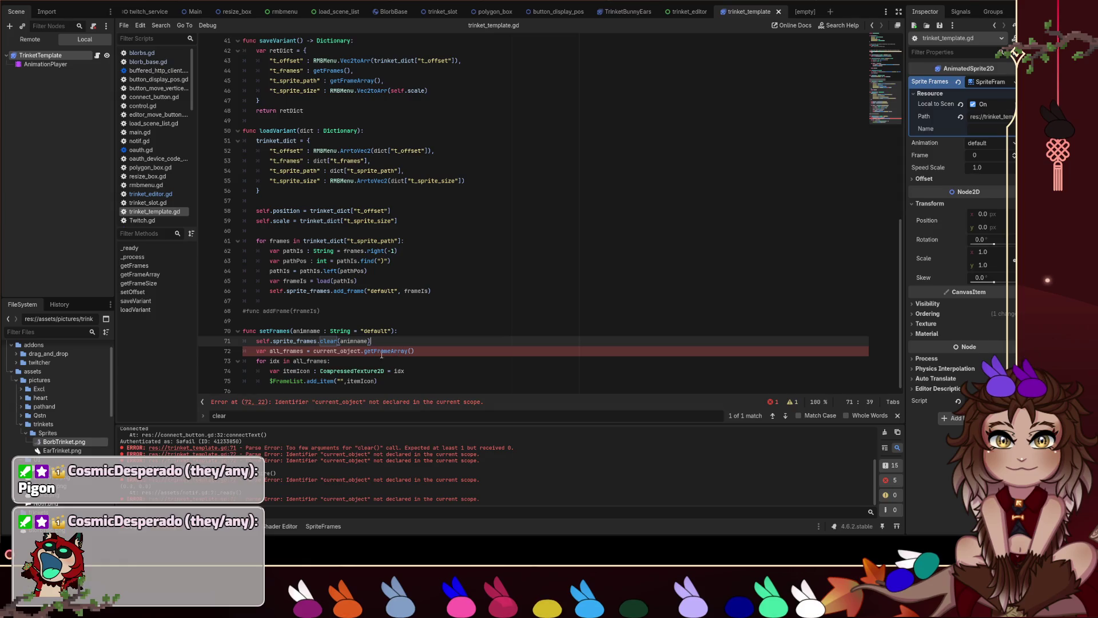
left_click_drag(364, 351, 313, 352)
key("BackSpace")
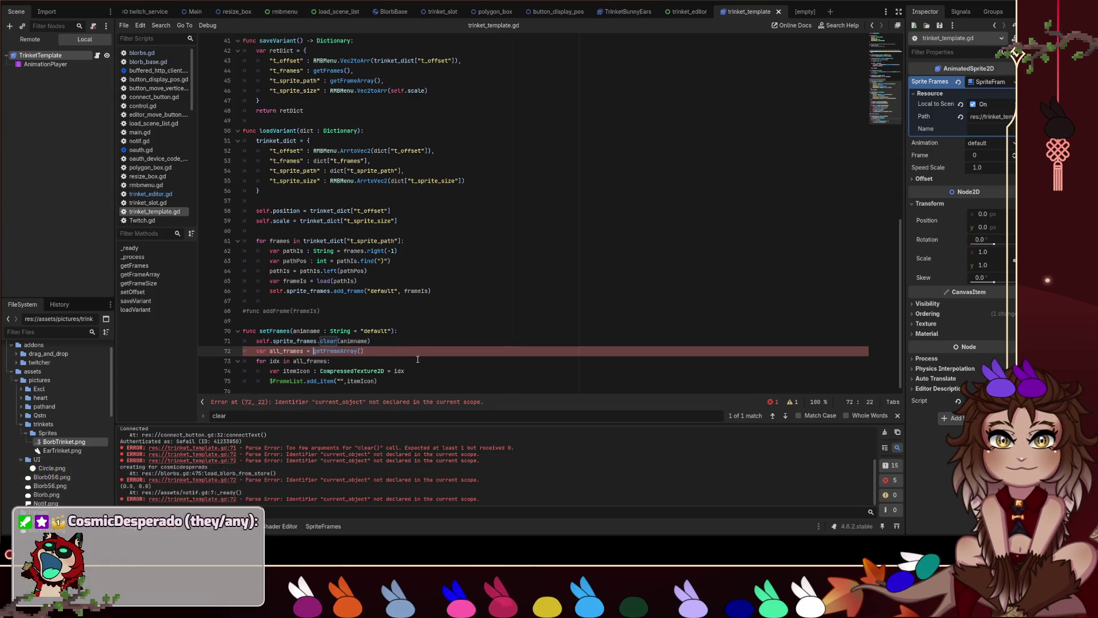
key("ctrl+s")
scroll(414, 350, "down", 1)
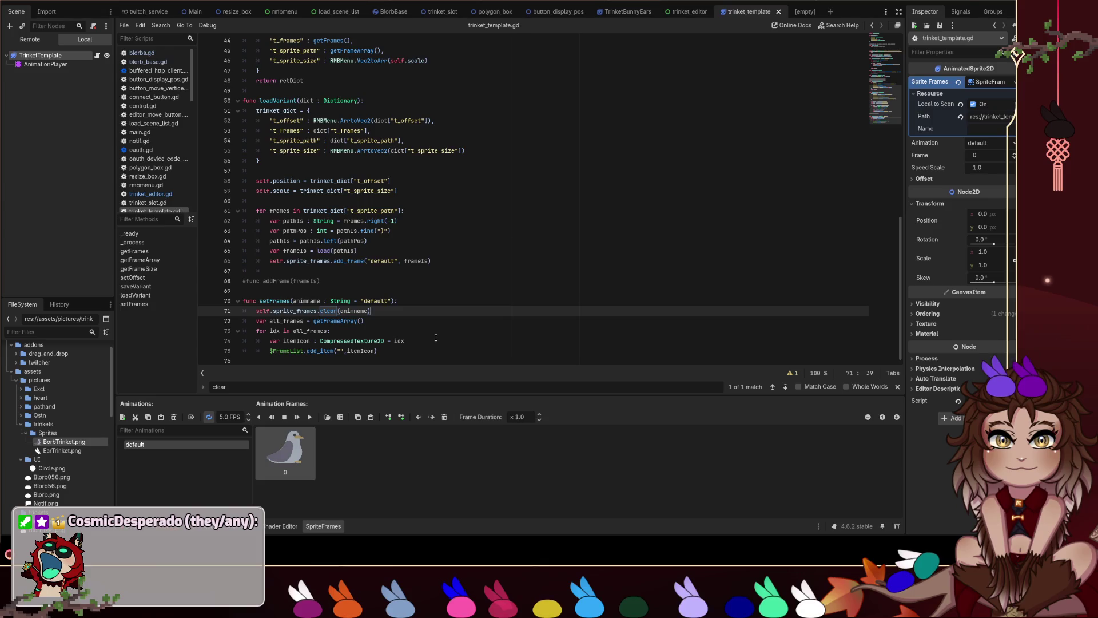
left_click(434, 337)
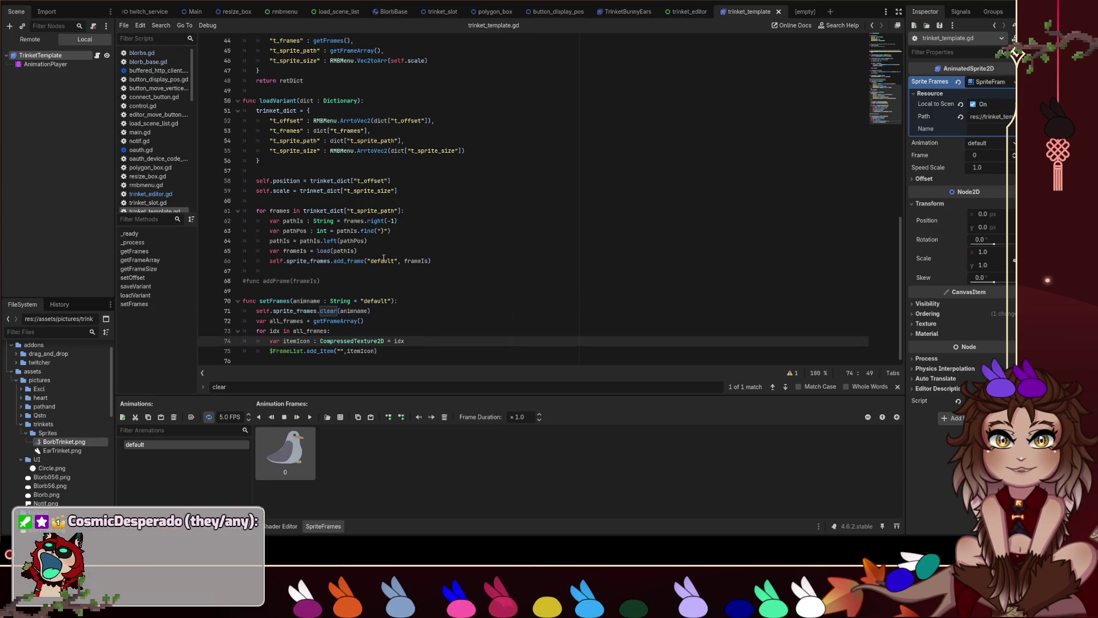
double_click(273, 302)
scroll(440, 249, "up", 9)
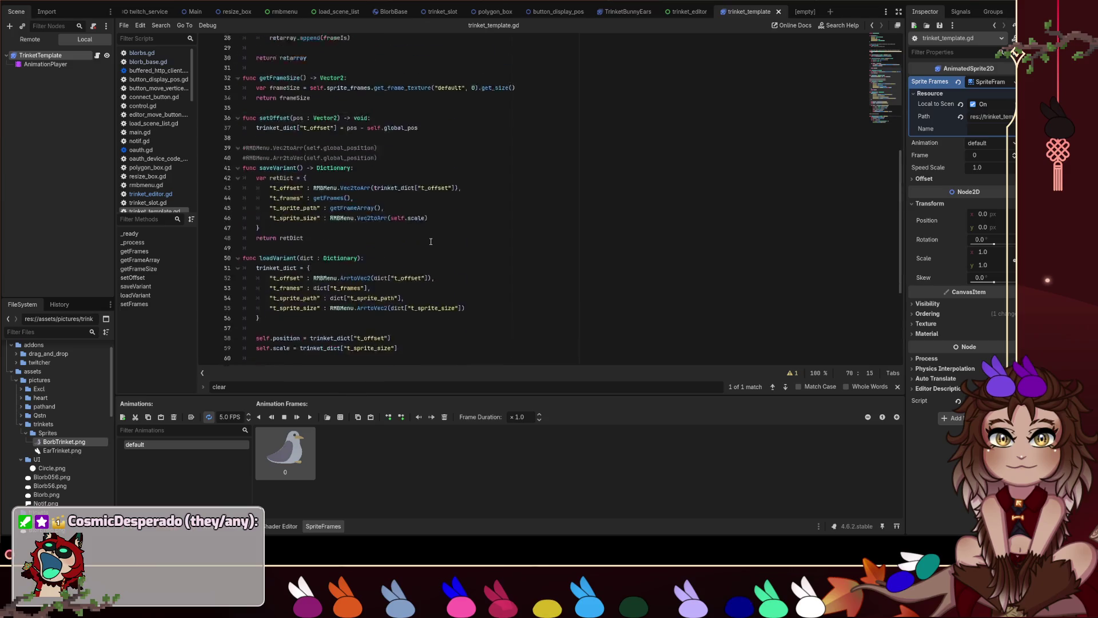
scroll(430, 240, "up", 5)
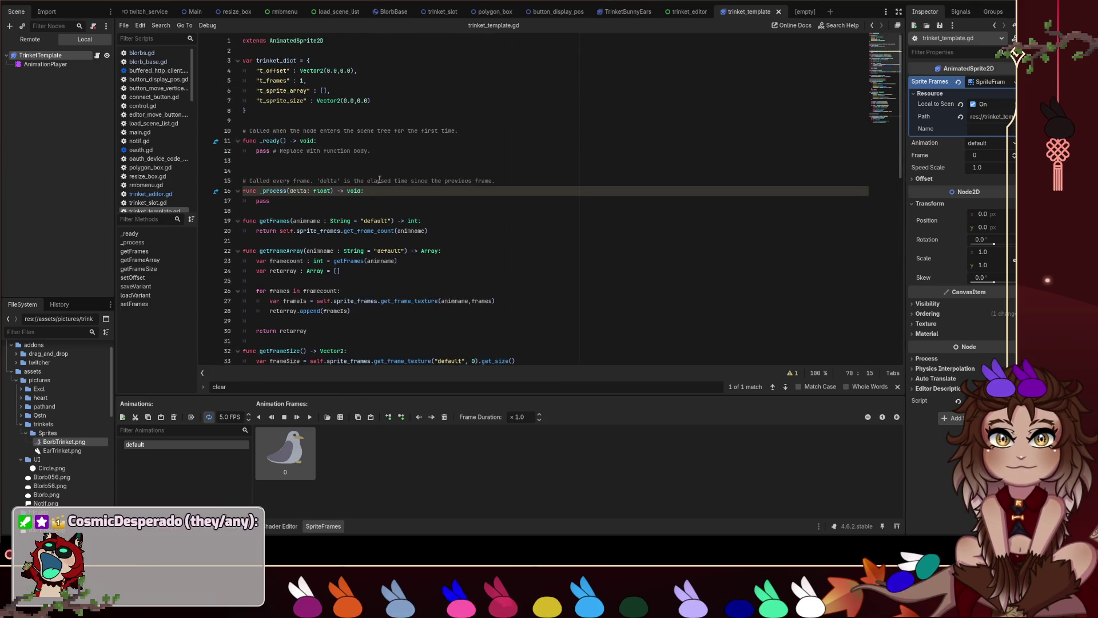
double_click(284, 90)
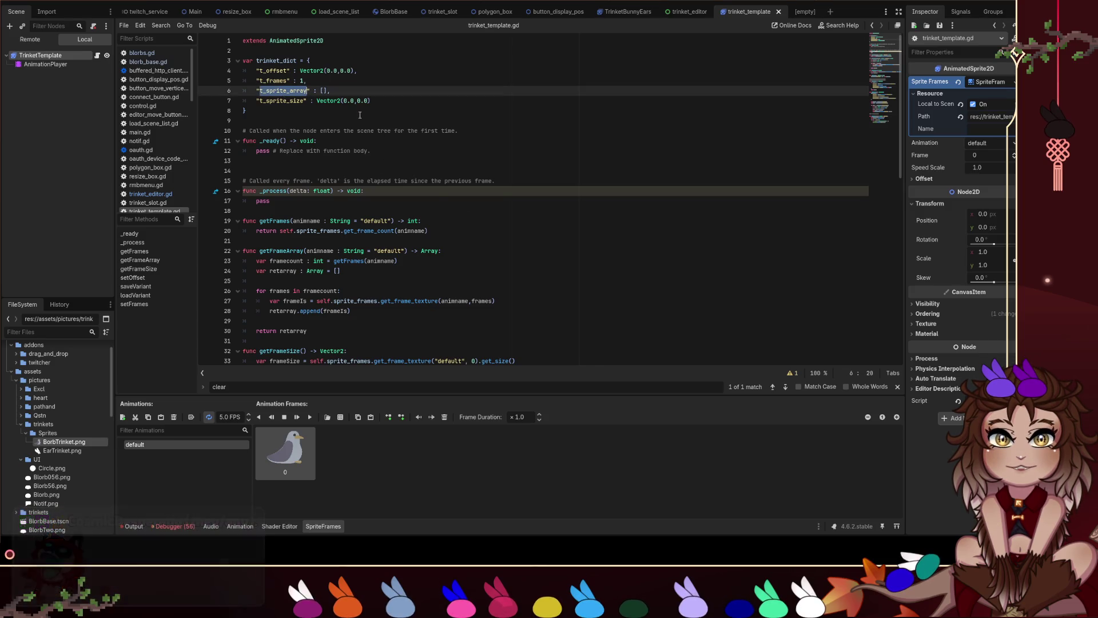
scroll(436, 192, "down", 12)
scroll(437, 192, "up", 12)
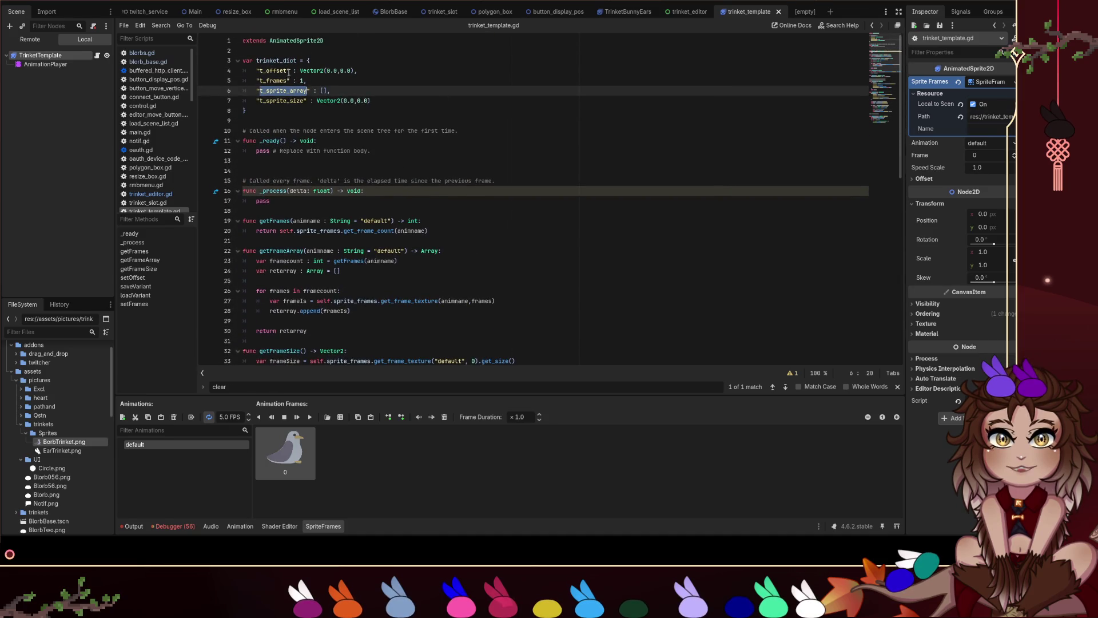
double_click(280, 61)
scroll(406, 317, "down", 9)
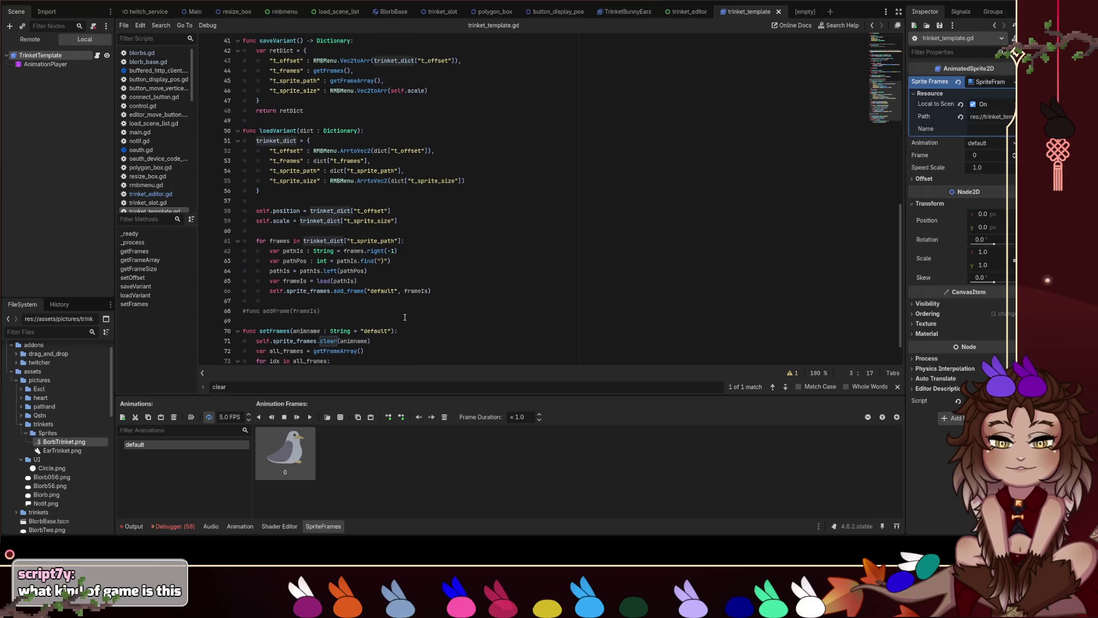
scroll(395, 275, "up", 7)
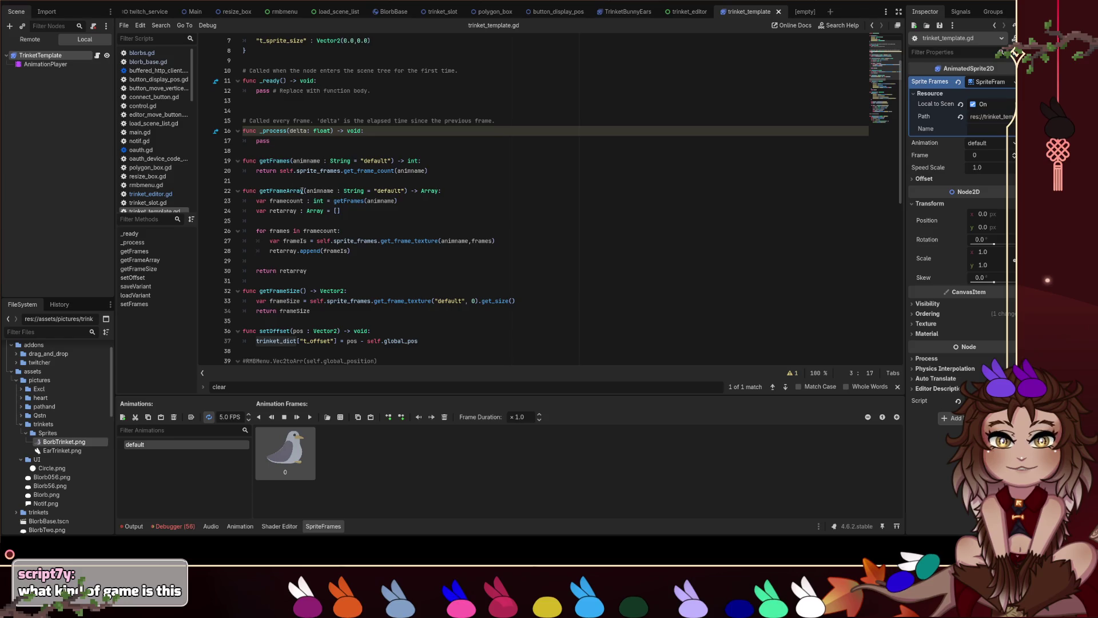
scroll(331, 255, "down", 12)
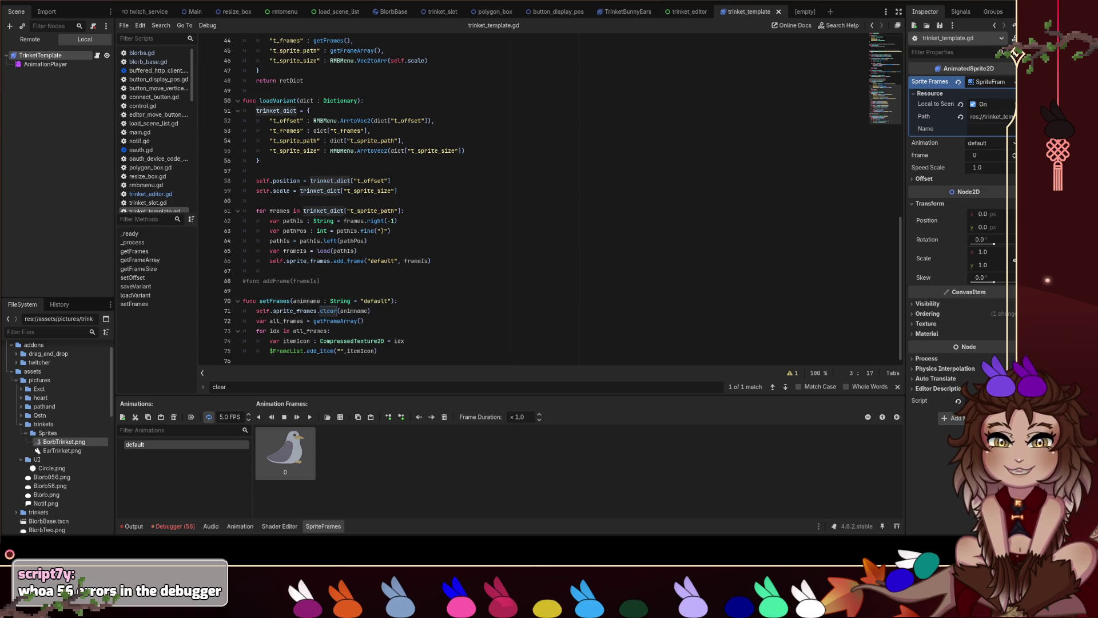
left_click(173, 527)
Open the debugger error list and jump to the resize_box.gd get_viewport error at line 12.
left_click(188, 392)
scroll(377, 456, "down", 5)
scroll(377, 457, "up", 2)
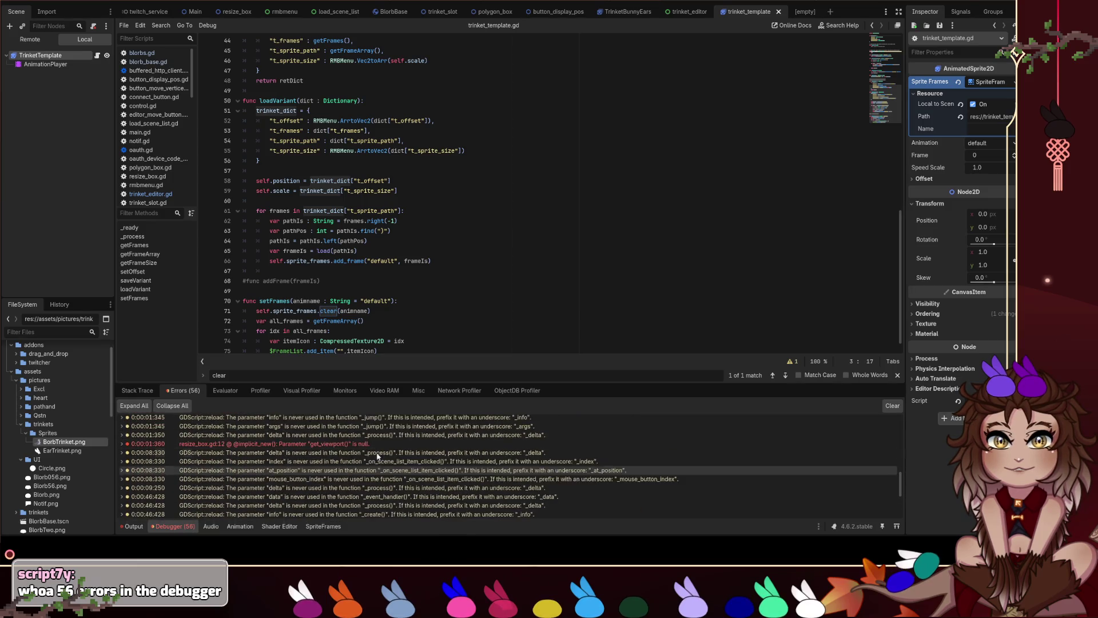
left_click(334, 444)
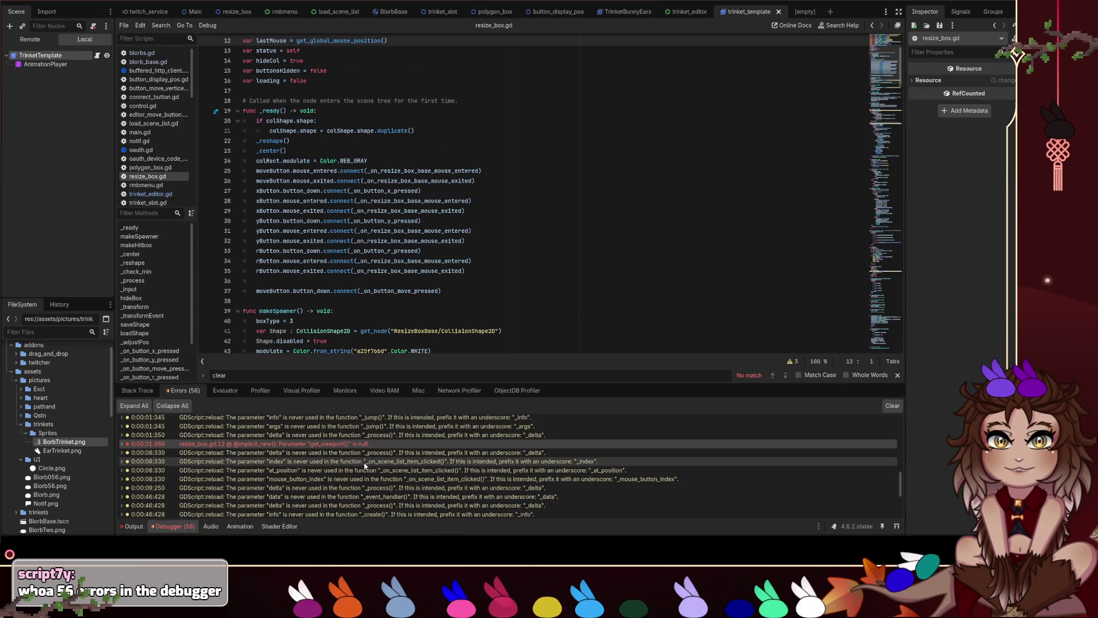
scroll(347, 107, "up", 3)
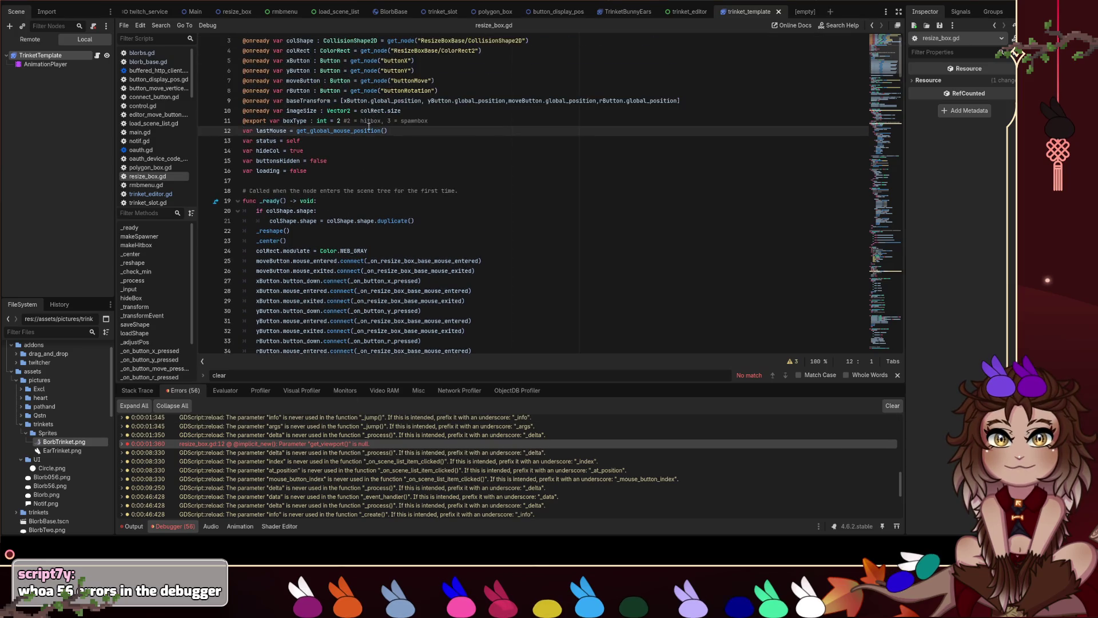
scroll(450, 162, "up", 1)
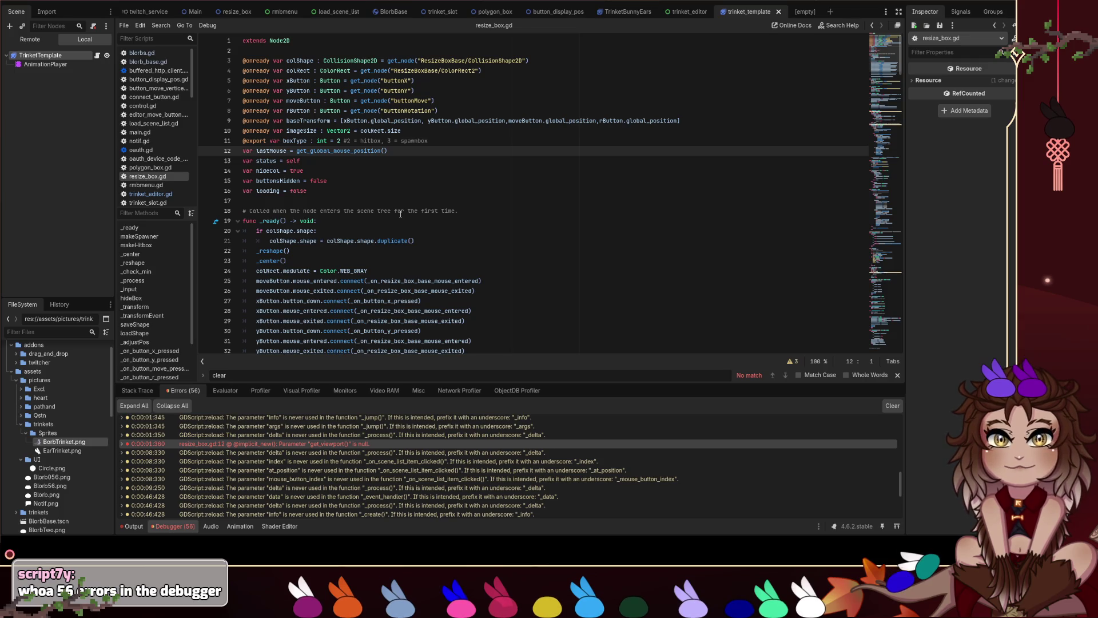
Search resize_box.gd for every use of lastMouse, then show the Output log.
double_click(278, 151)
key("ctrl+f")
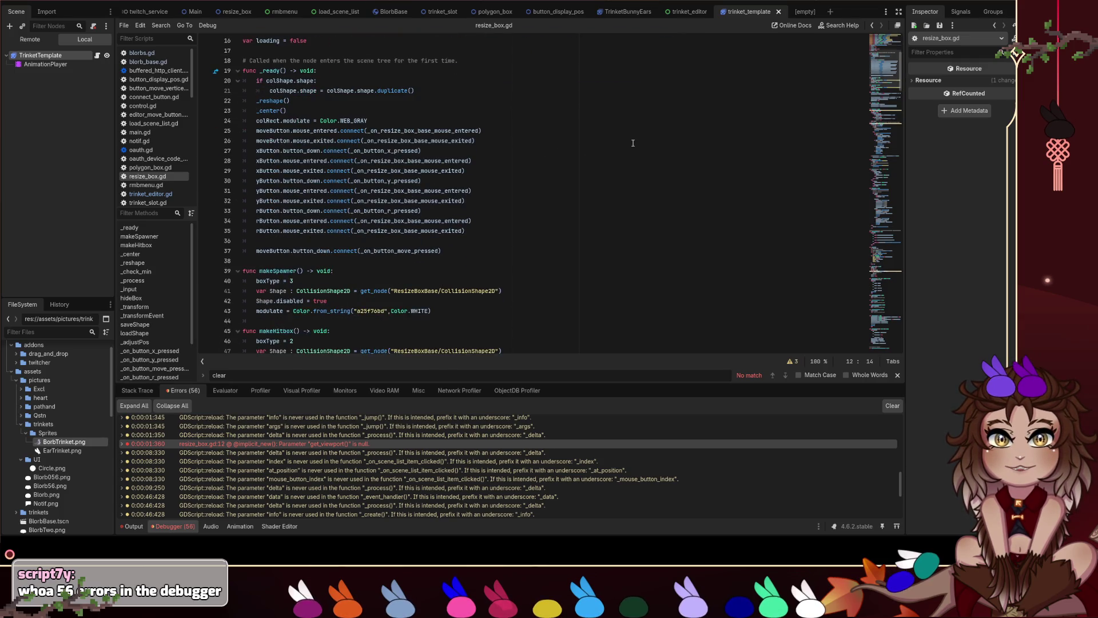
key("Return")
key("Return")
key("Return")
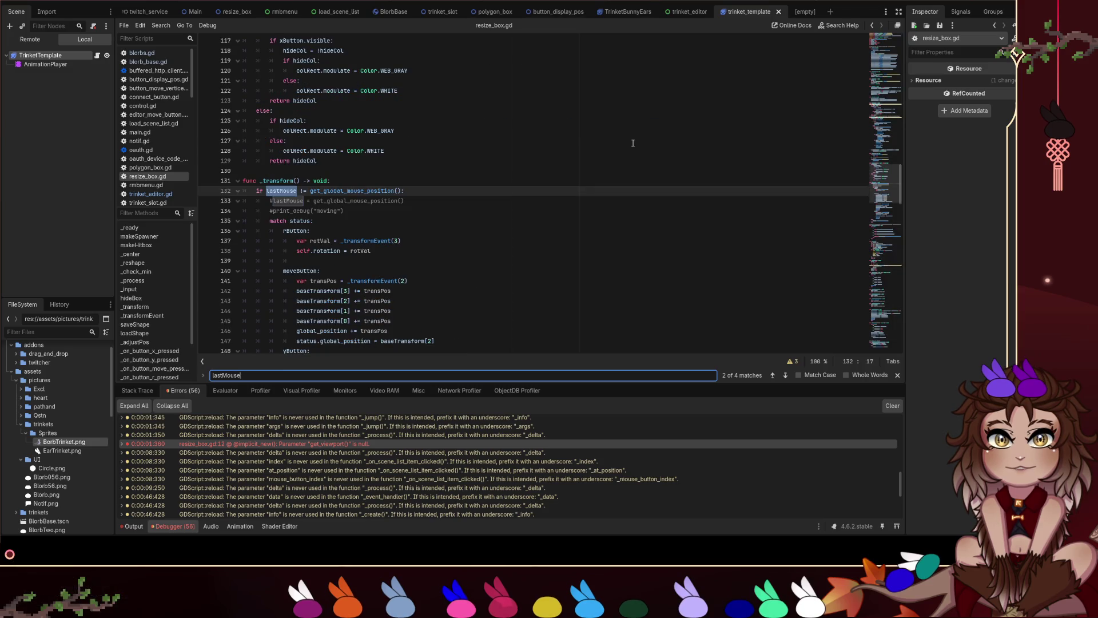
key("Return")
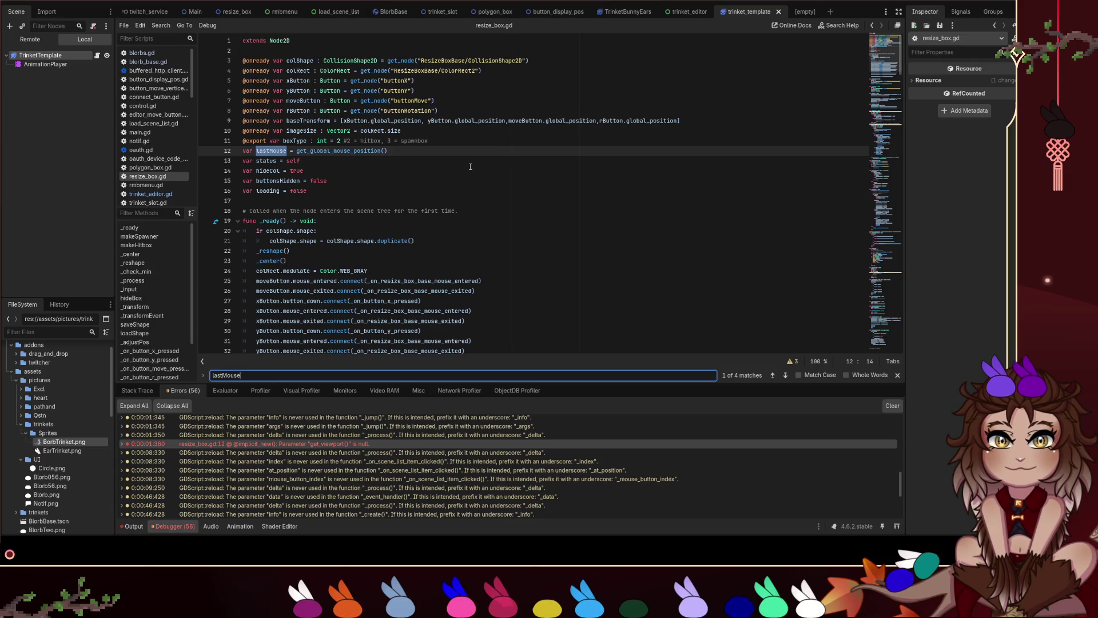
scroll(500, 474, "up", 10)
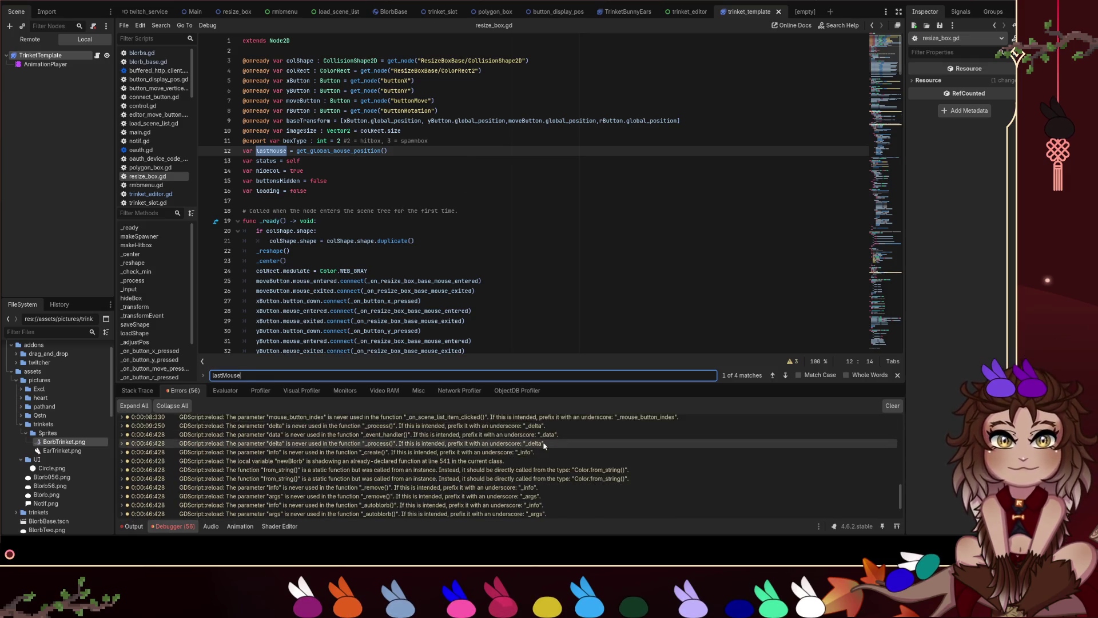
scroll(497, 458, "up", 3)
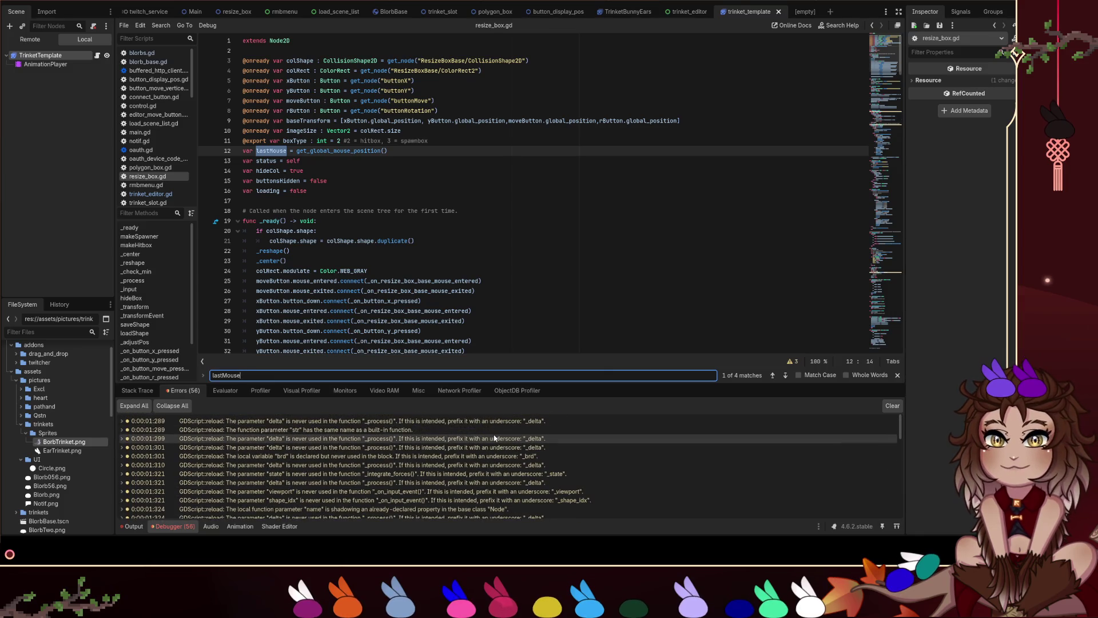
scroll(416, 470, "down", 2)
scroll(416, 470, "down", 10)
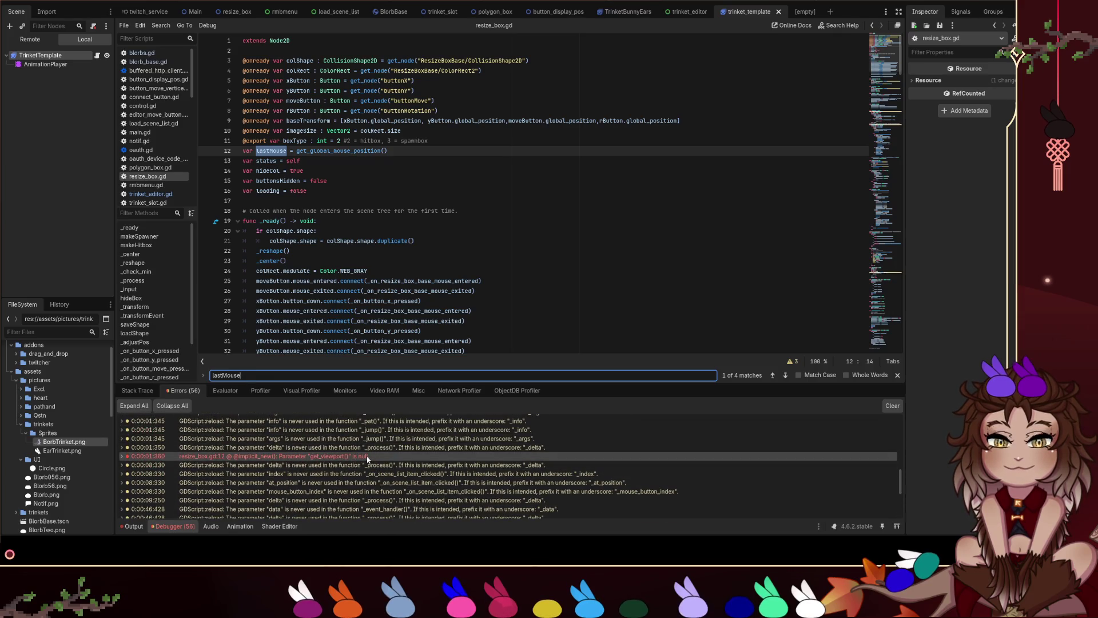
left_click(142, 530)
left_click(134, 526)
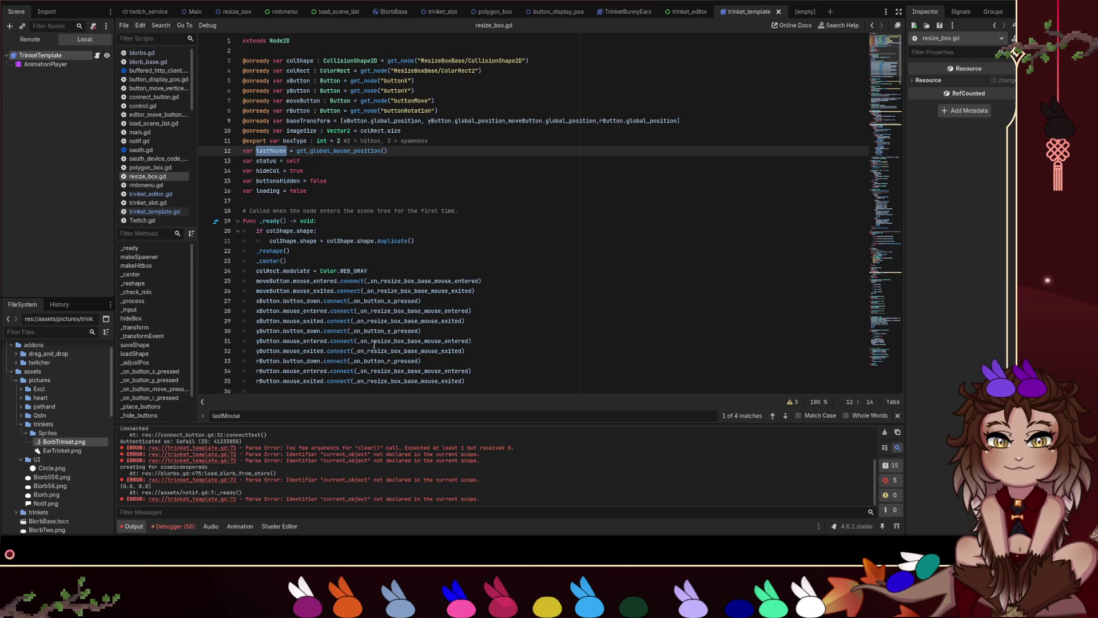
Switch from blorbs.gd to trinket_template.gd at the t_sprite_size line in loadVariant.
left_click(503, 210)
left_click(141, 53)
left_click(165, 213)
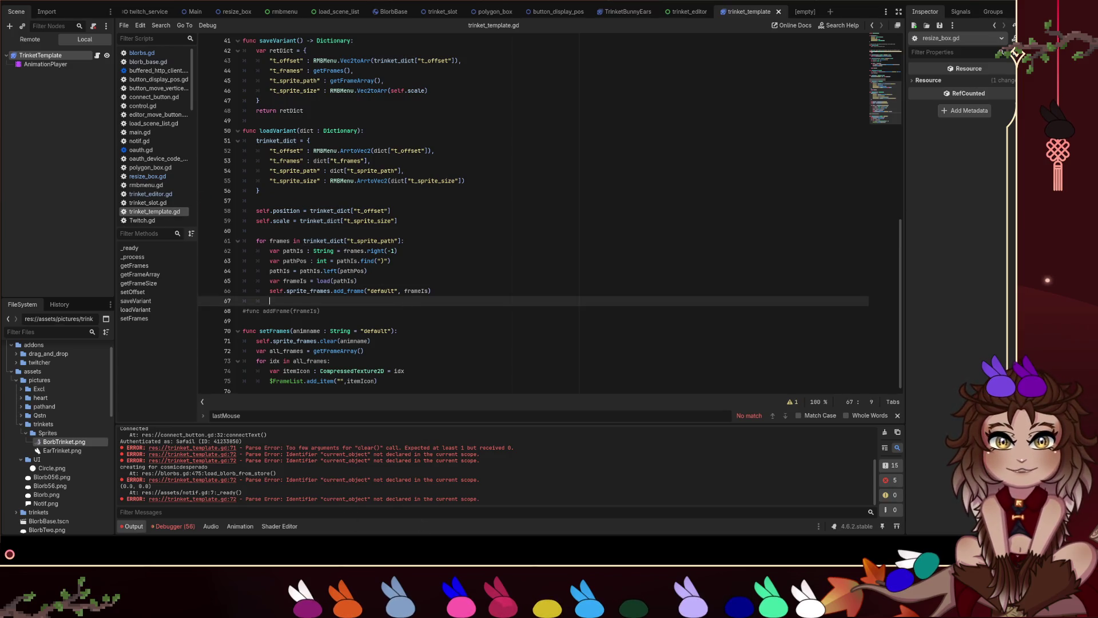
left_click(553, 604)
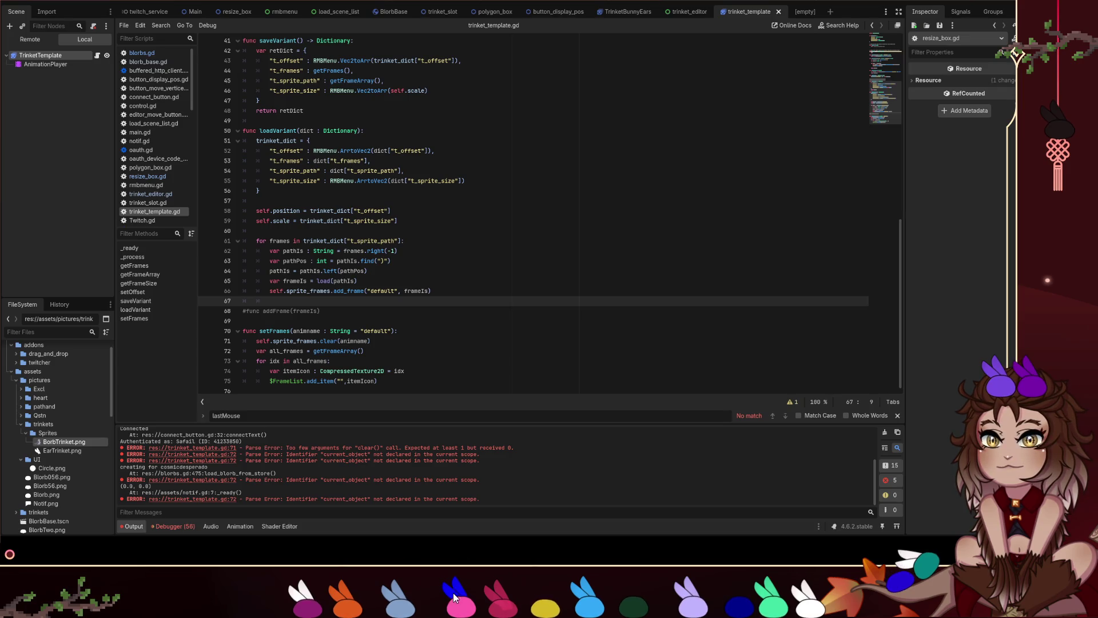
left_click_drag(551, 608, 595, 366)
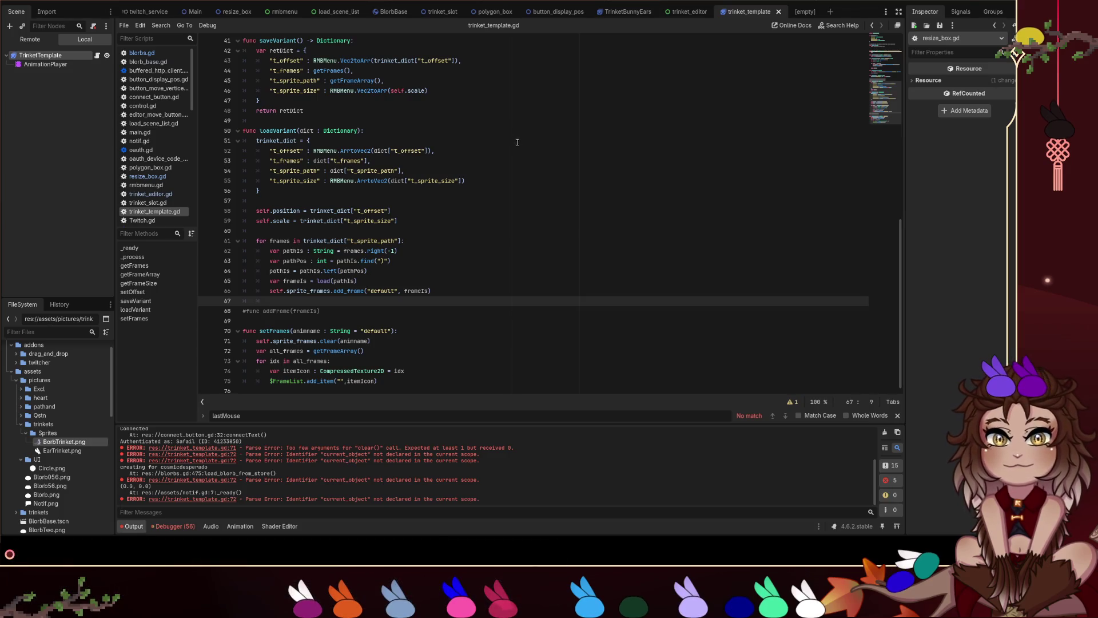
left_click(529, 179)
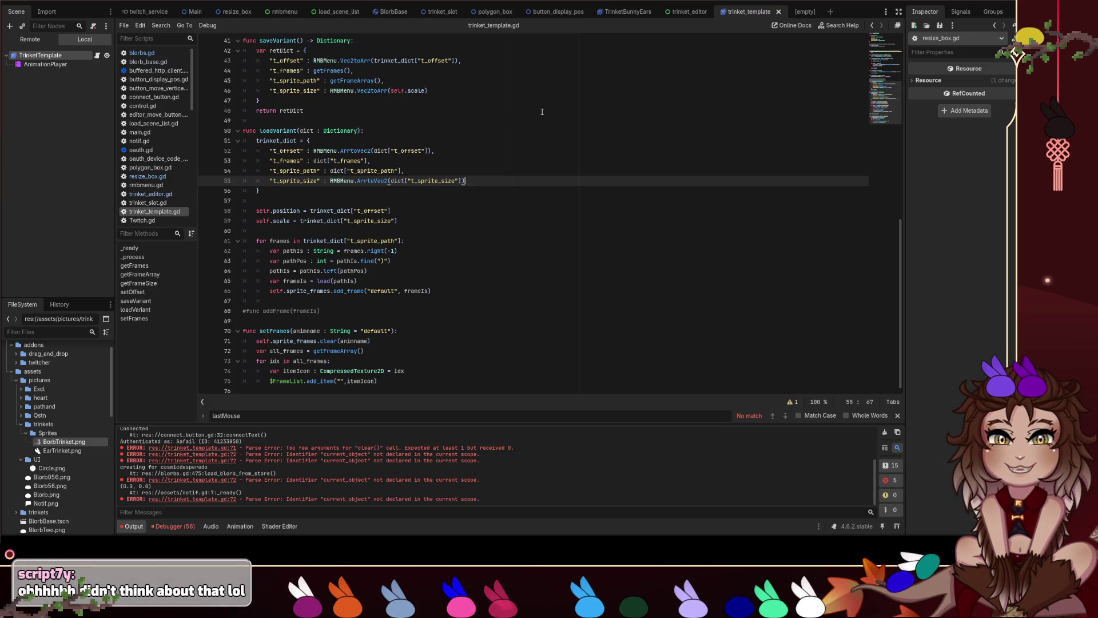
Check the Main scene's open_editor2 node, then return to trinket_template at script line 62.
left_click(194, 11)
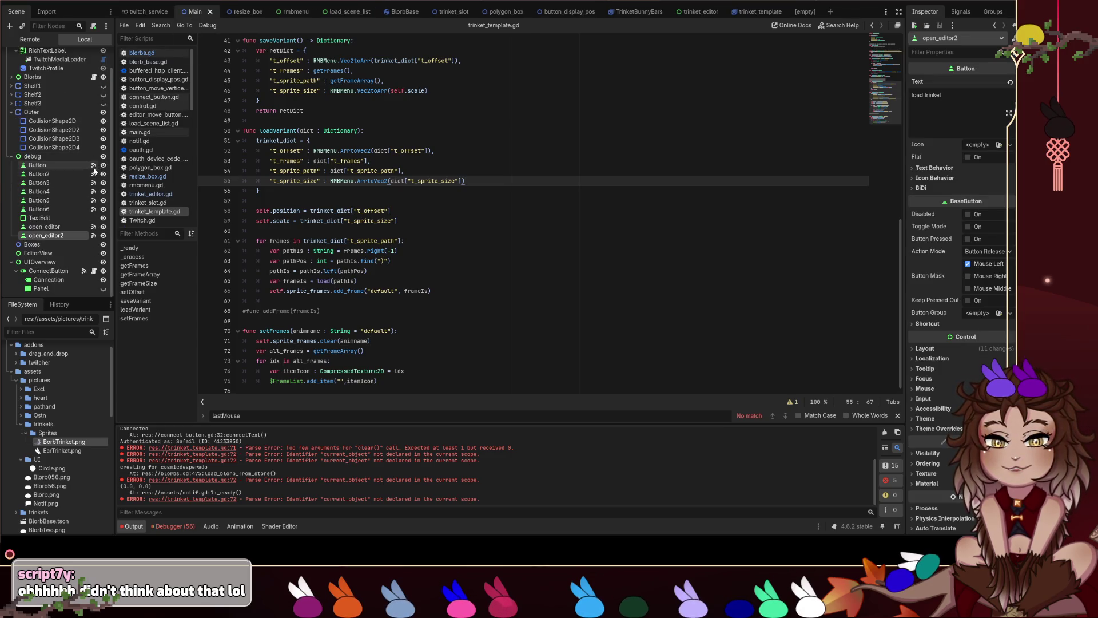
scroll(88, 175, "up", 2)
scroll(69, 92, "down", 2)
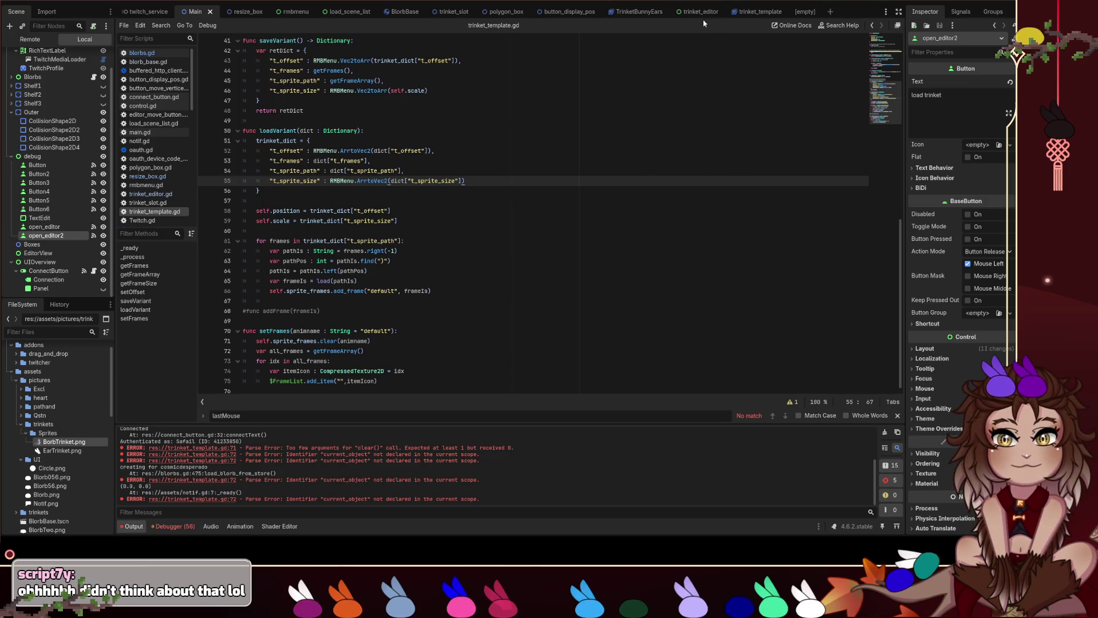
left_click(953, 25)
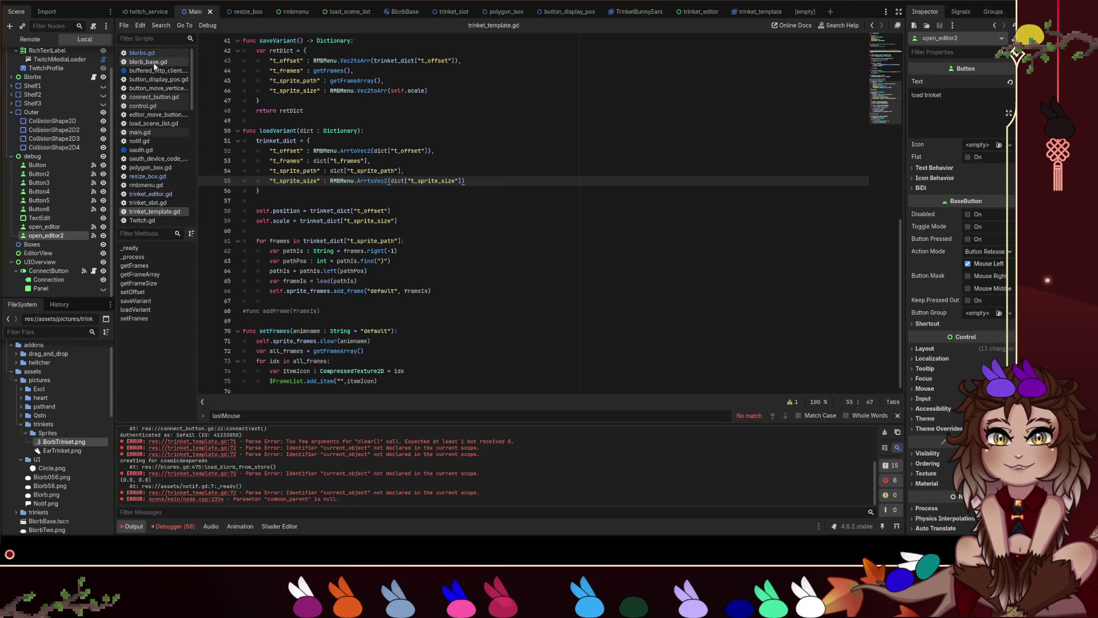
scroll(163, 119, "down", 2)
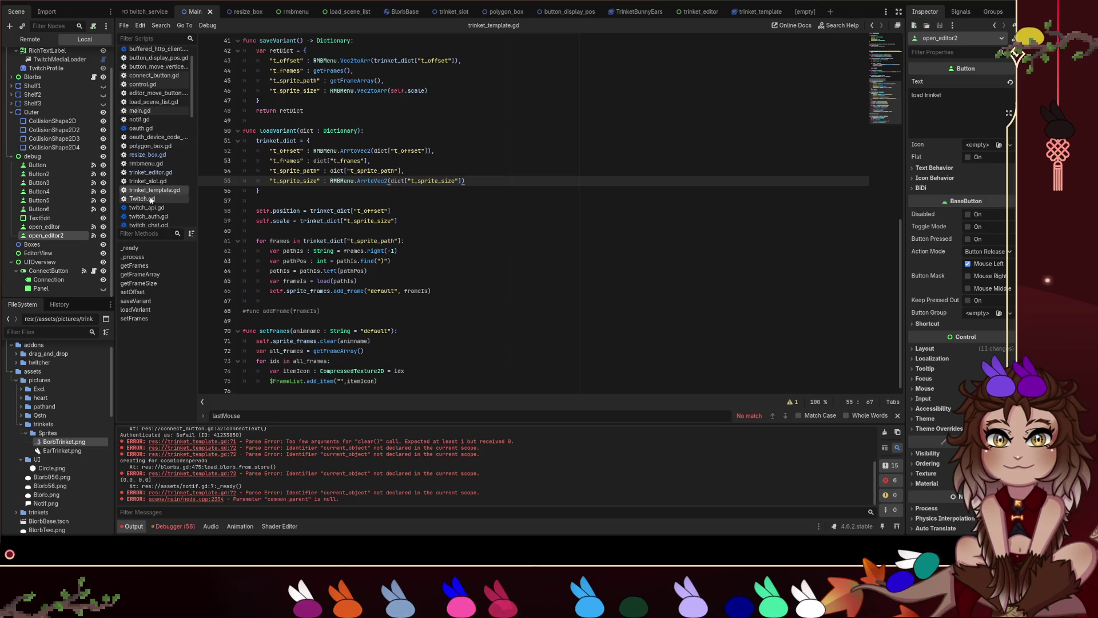
left_click(732, 14)
left_click(479, 250)
scroll(463, 237, "down", 1)
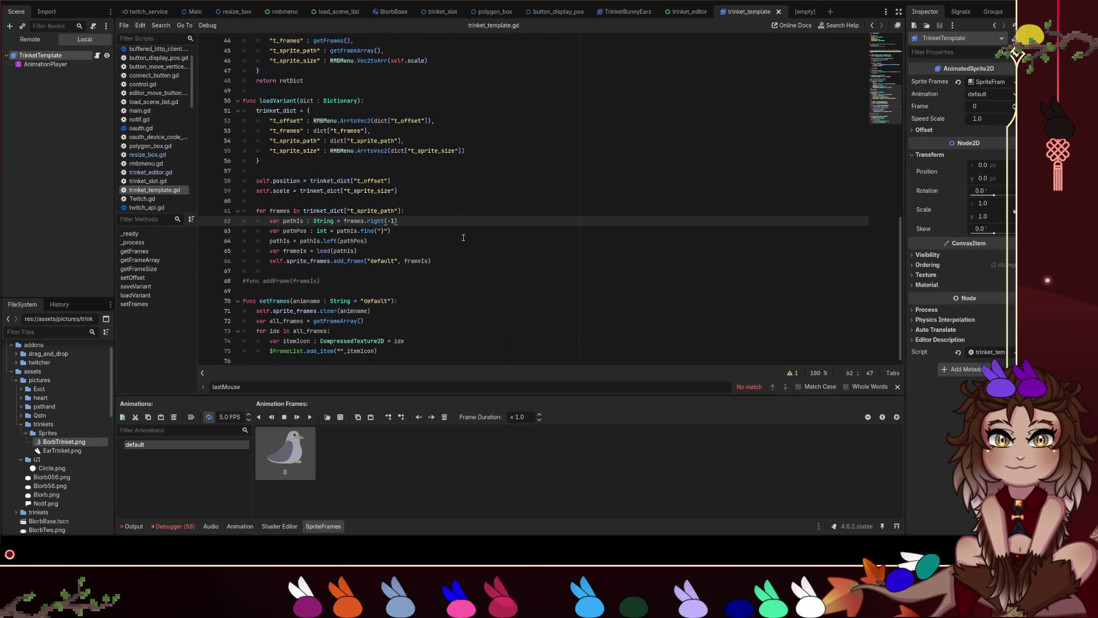
Replace getFrameArray() on line 72 with trinket_dict indexed by t_sprite_array.
left_click(367, 331)
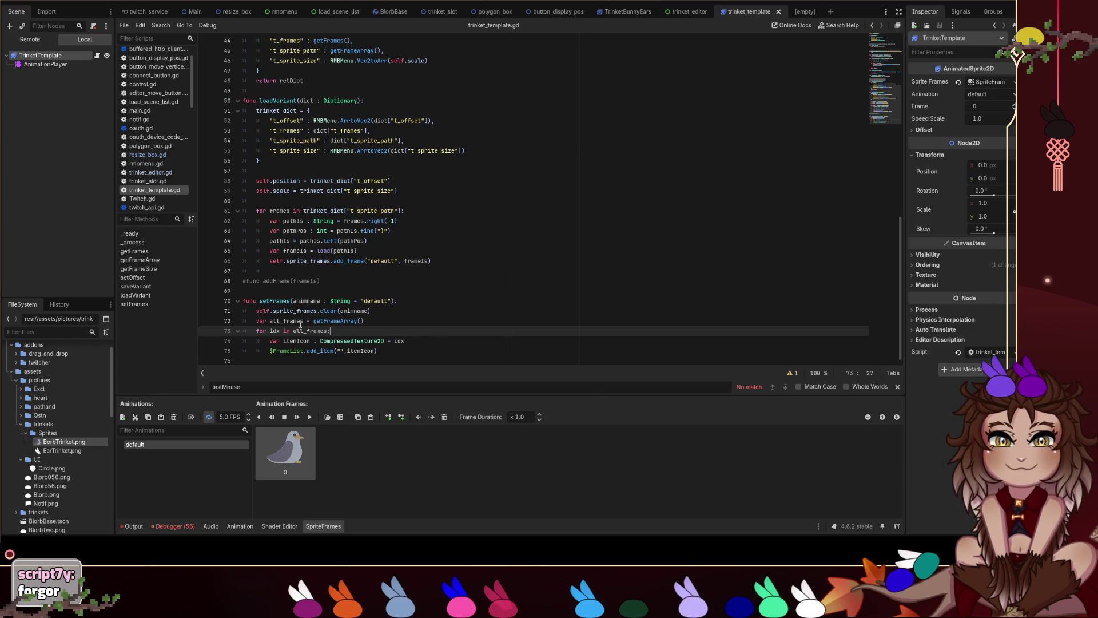
left_click_drag(314, 321, 364, 321)
type("dict")
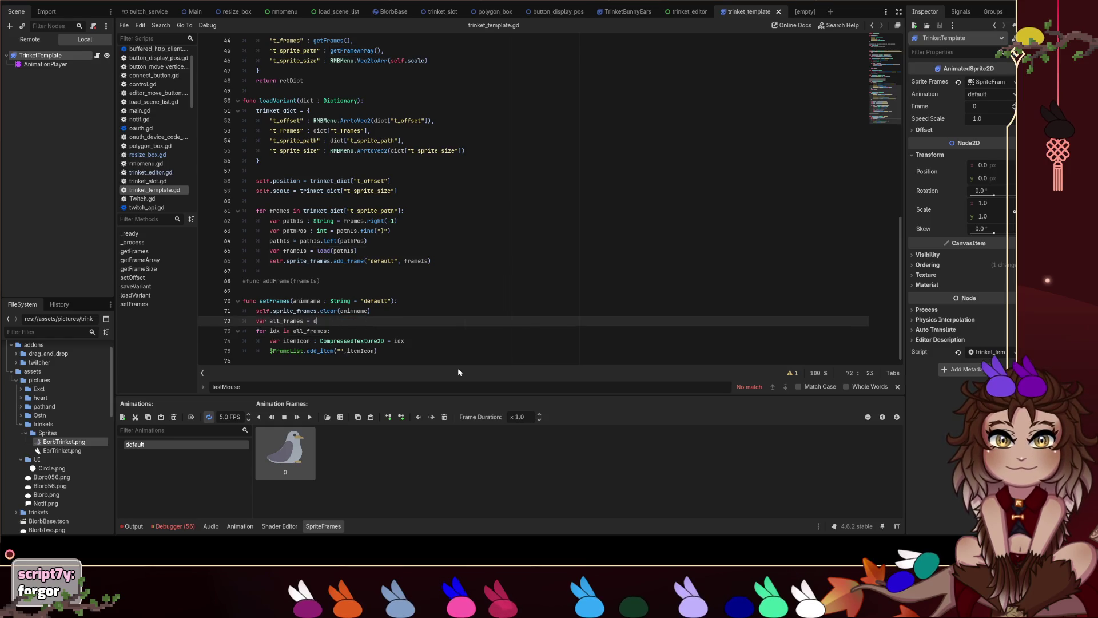
key("Down")
key("Down")
key("Return")
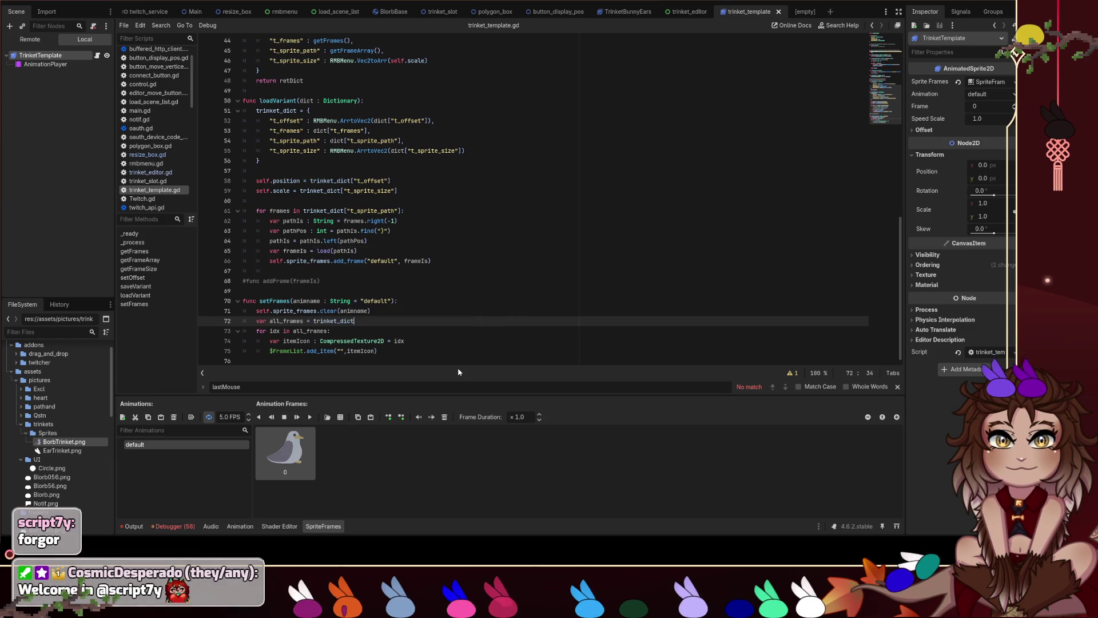
type(".")
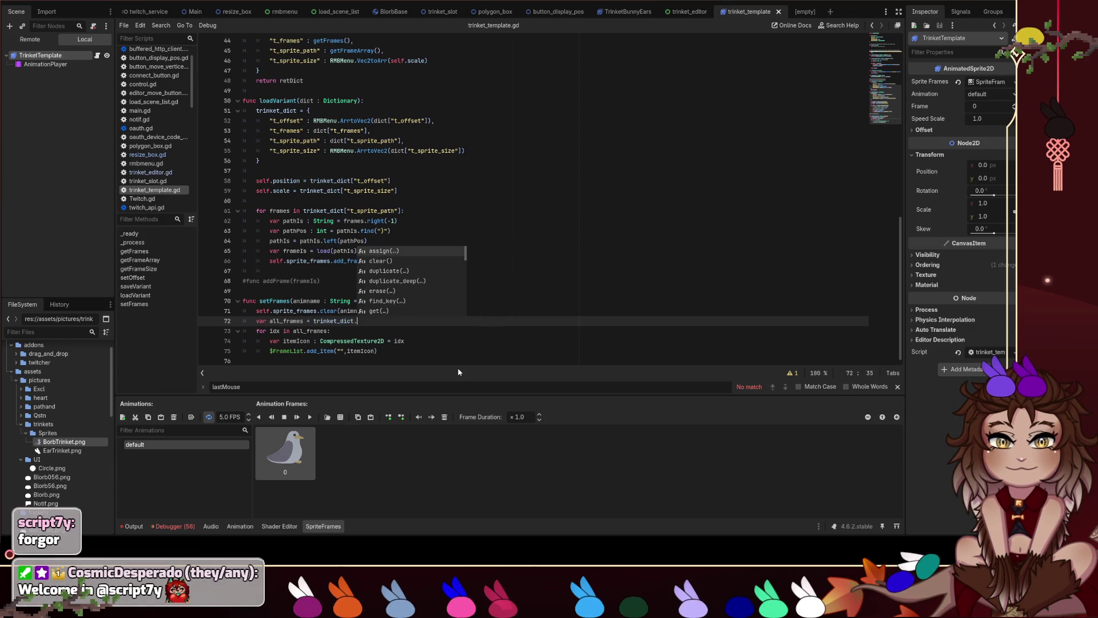
scroll(464, 160, "up", 10)
left_click(289, 91)
scroll(375, 330, "down", 10)
left_click(377, 321)
key("BackSpace")
type("[t_sprite_array")
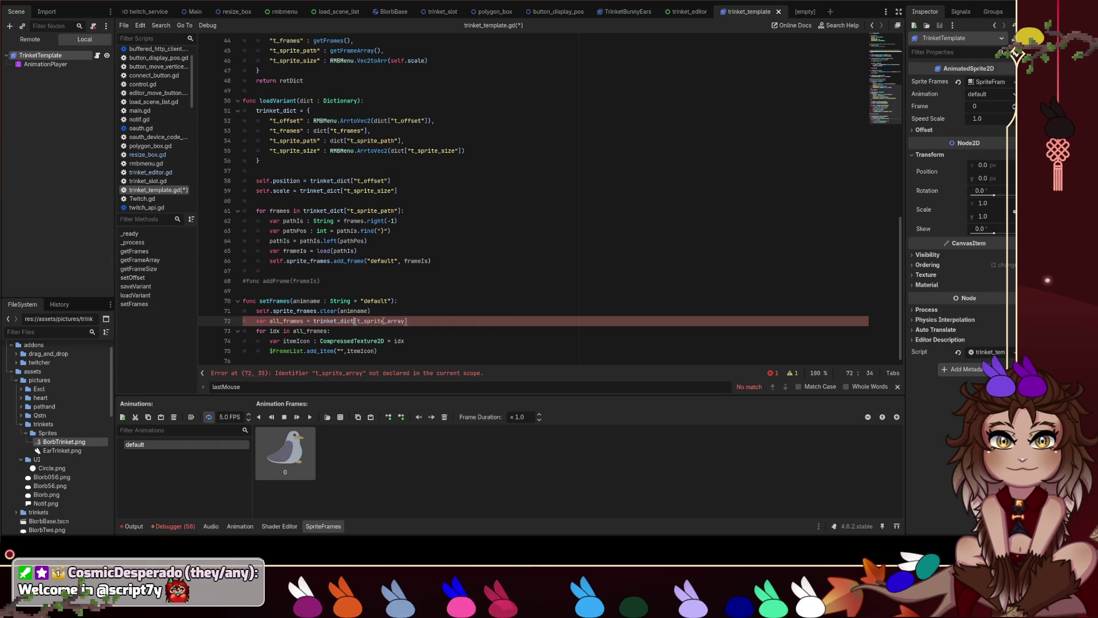
Wrap the t_sprite_array key on line 72 in double quotes.
scroll(384, 321, "up", 10)
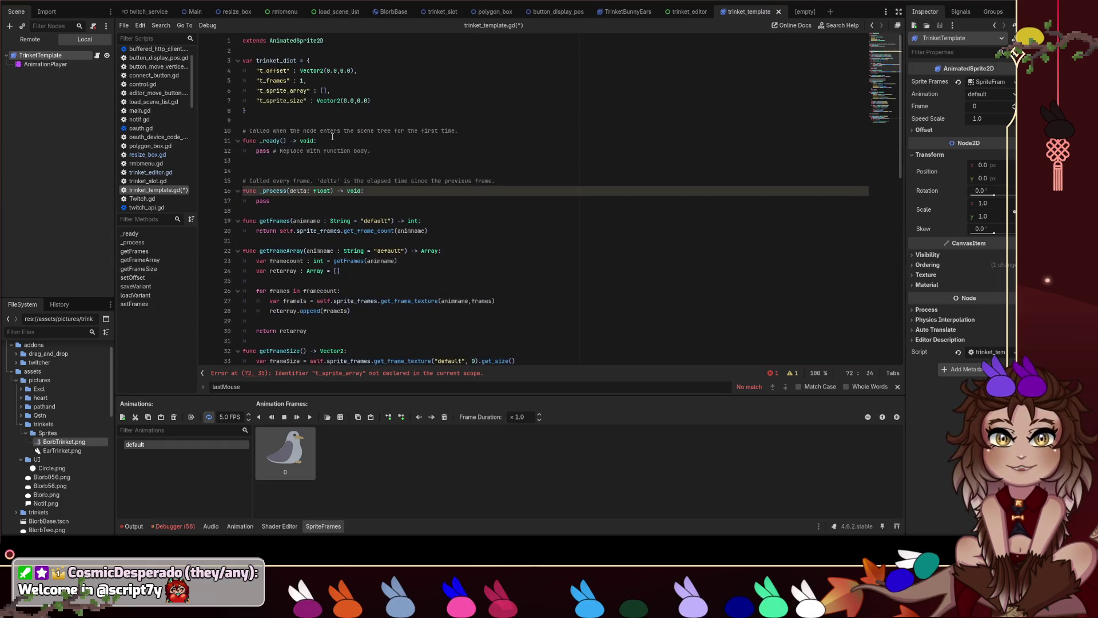
double_click(277, 60)
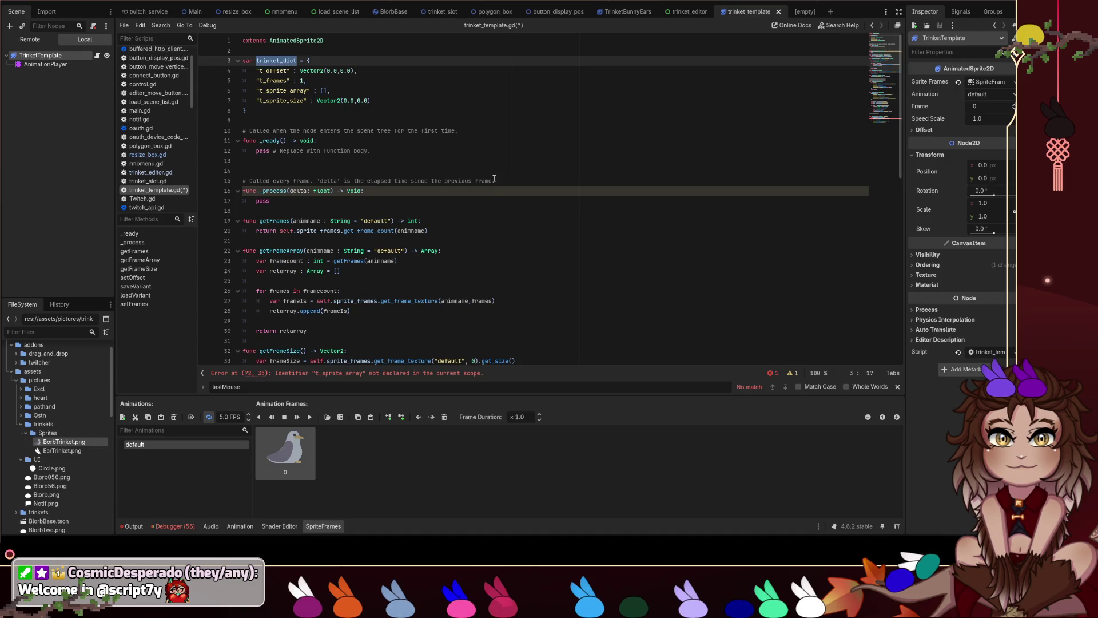
scroll(495, 179, "down", 10)
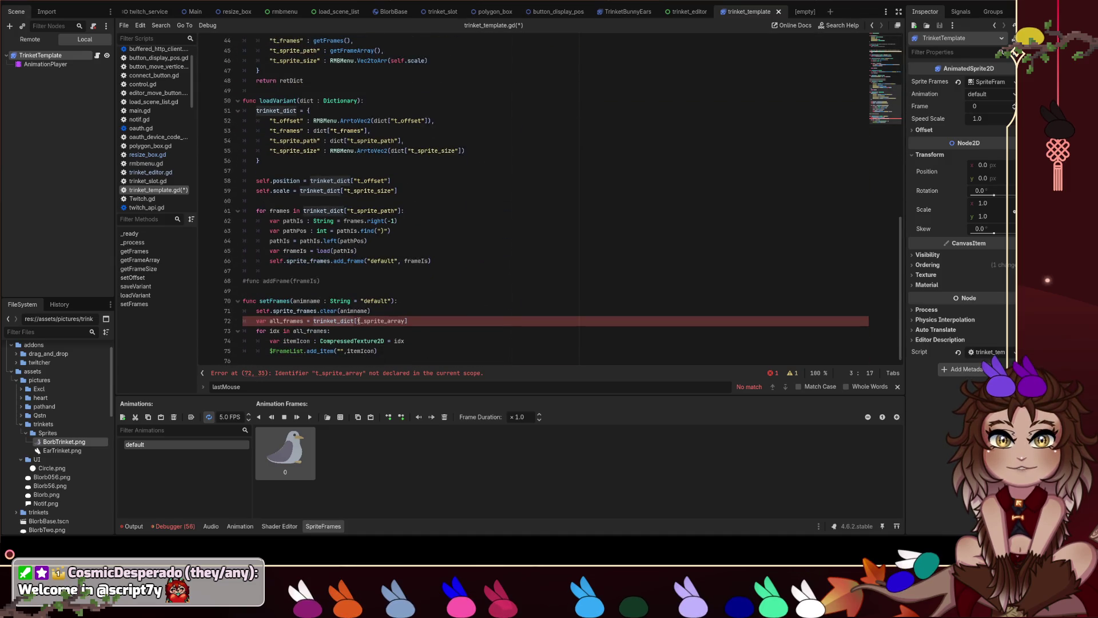
left_click(359, 321)
type("\"")
key("ctrl+Right")
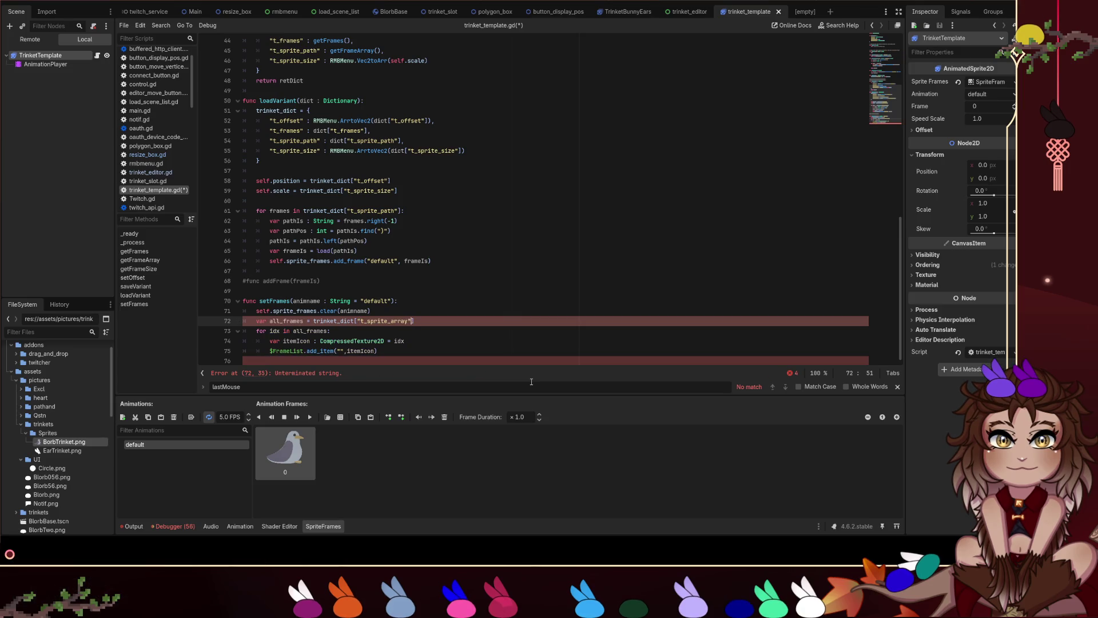
type("\"")
left_click(487, 302)
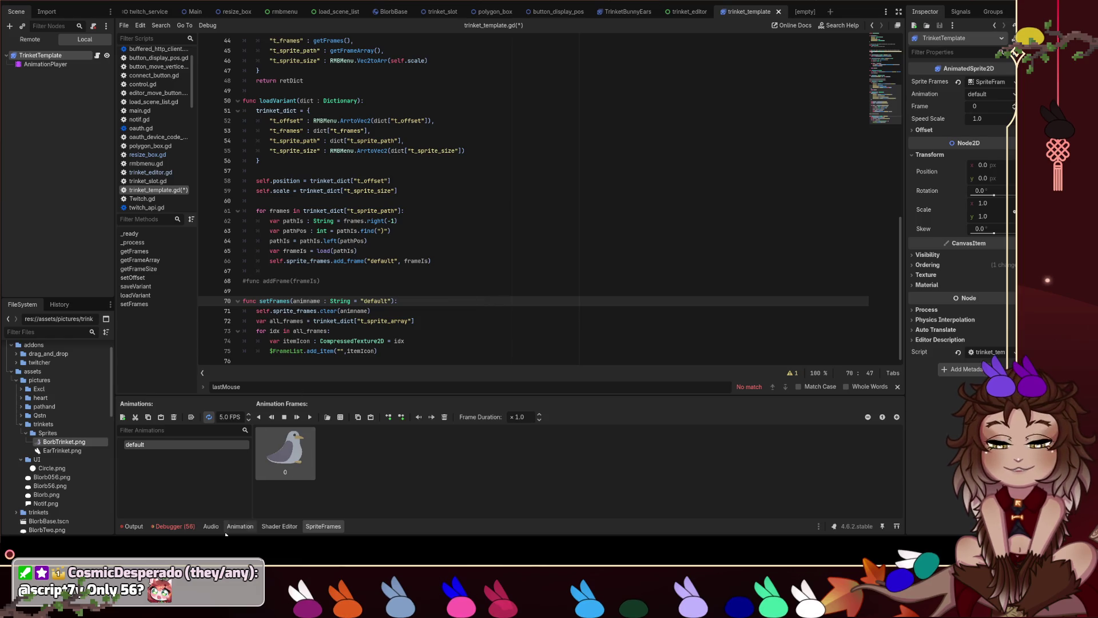
Inspect the resize_box.gd:12 get_viewport error from the Debugger Errors list.
left_click(173, 526)
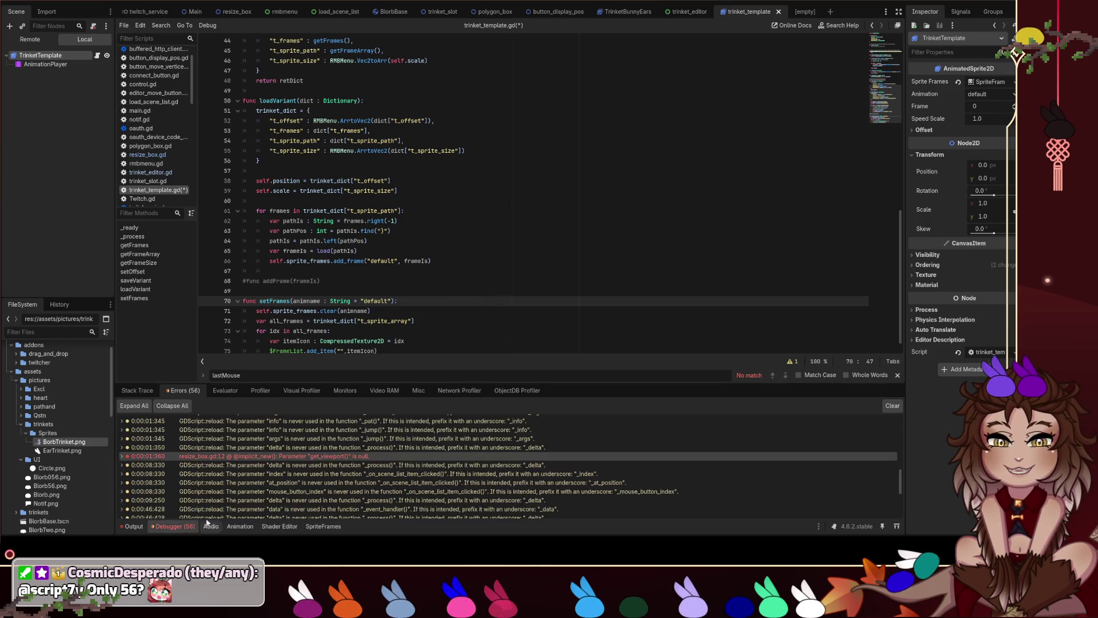
double_click(272, 457)
left_click(435, 181)
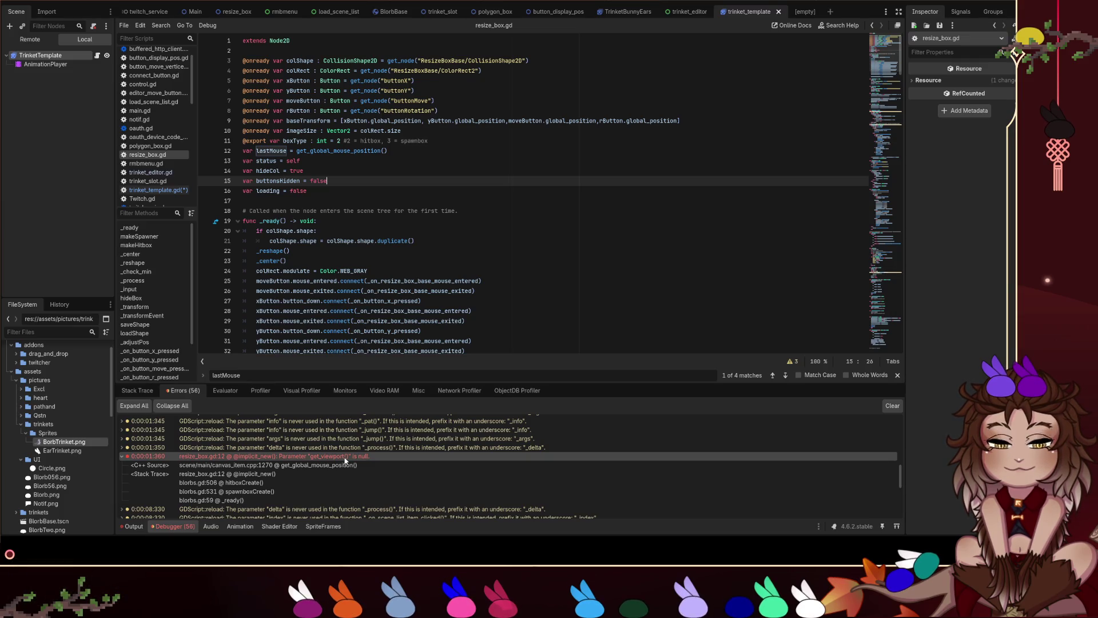
double_click(345, 458)
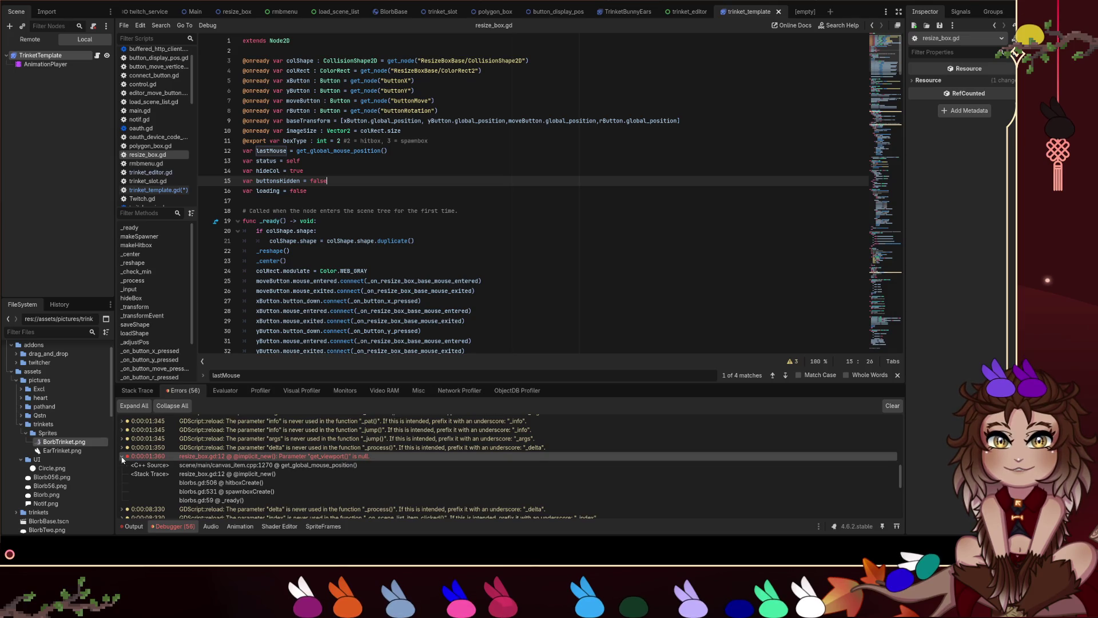
left_click(401, 190)
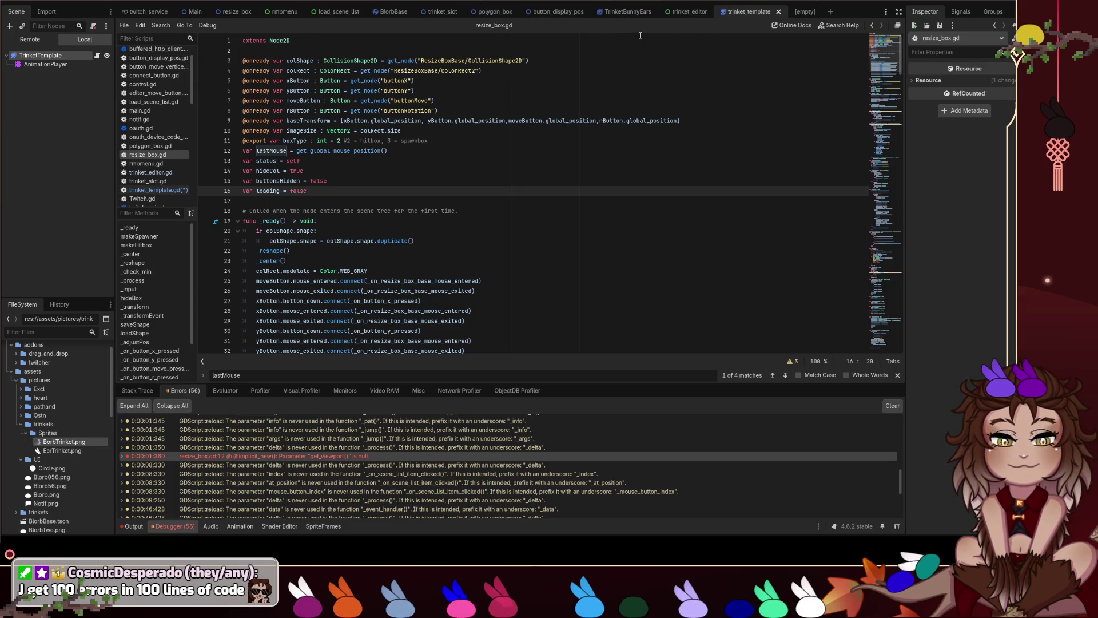
Return to the trinket_template scene, show the Output log, and open trinket_template.gd.
left_click(691, 12)
left_click(744, 11)
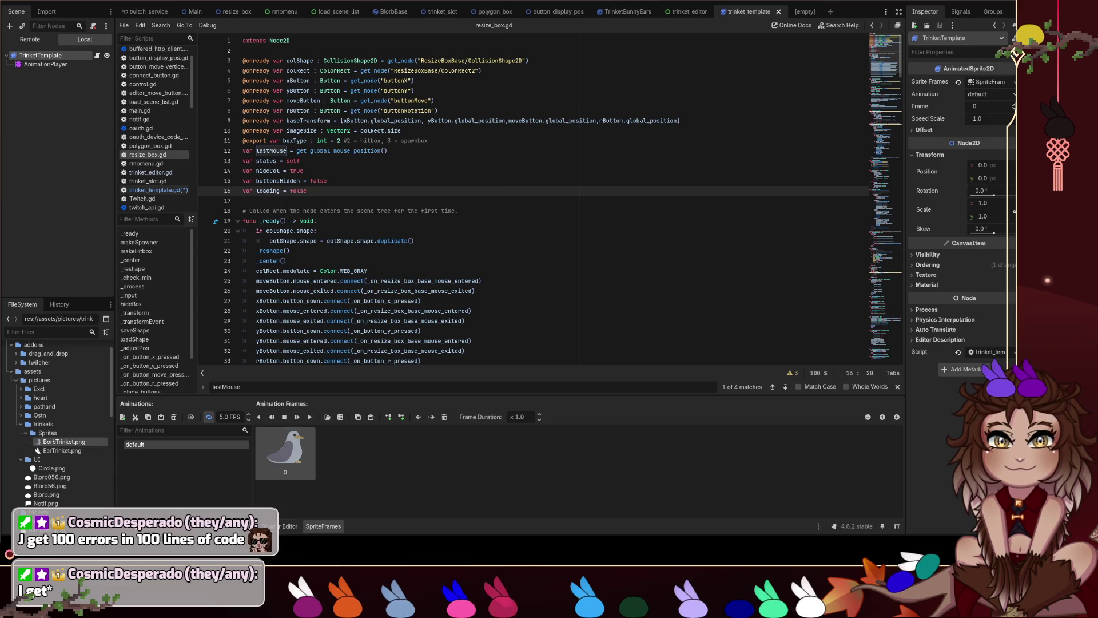
key("F6")
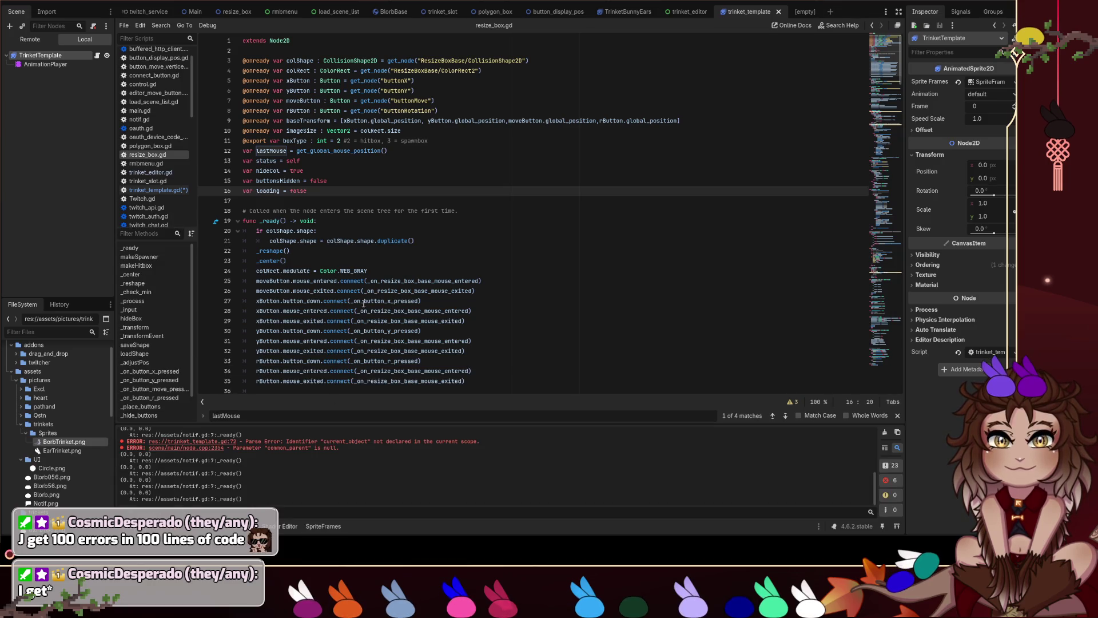
left_click(158, 190)
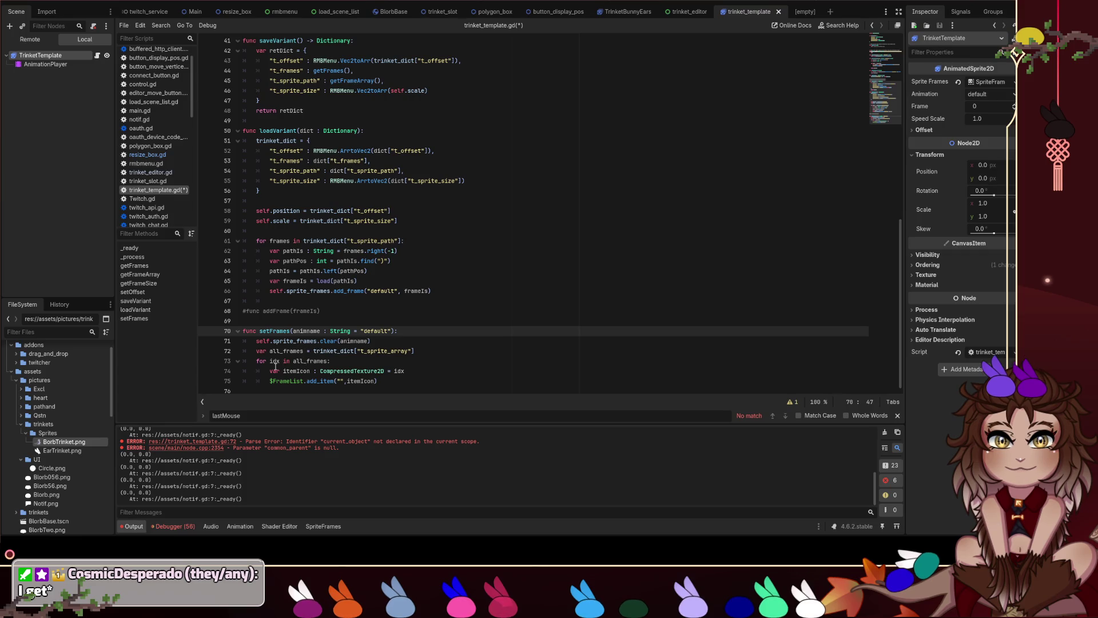
Select loadVariant's frame-loading for-loop (lines 61–66), then setFrames' old body (lines 71–75).
left_click(304, 361)
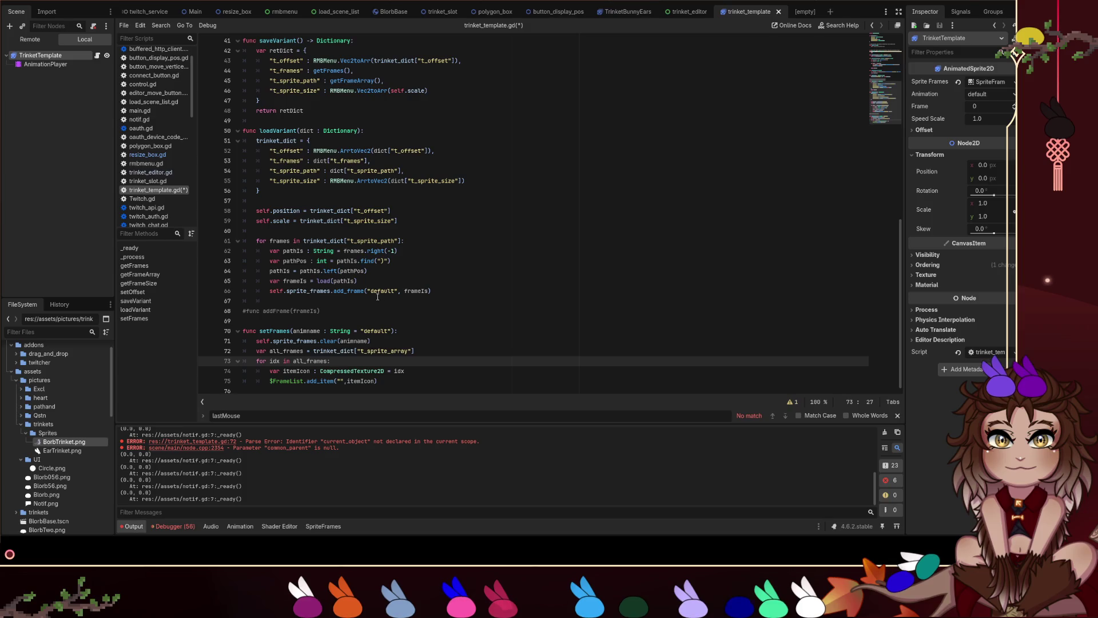
mouse_move(256, 241)
left_mouse_down()
mouse_move(355, 275)
mouse_move(395, 326)
left_mouse_up()
left_click(395, 326)
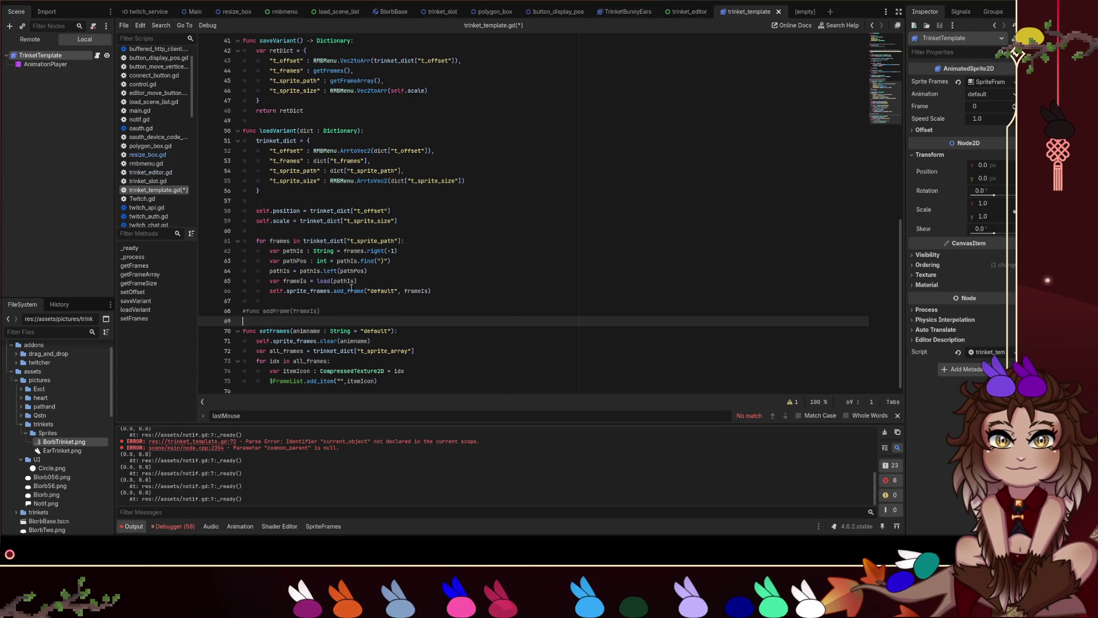
left_click(343, 270)
left_click_drag(432, 291, 237, 244)
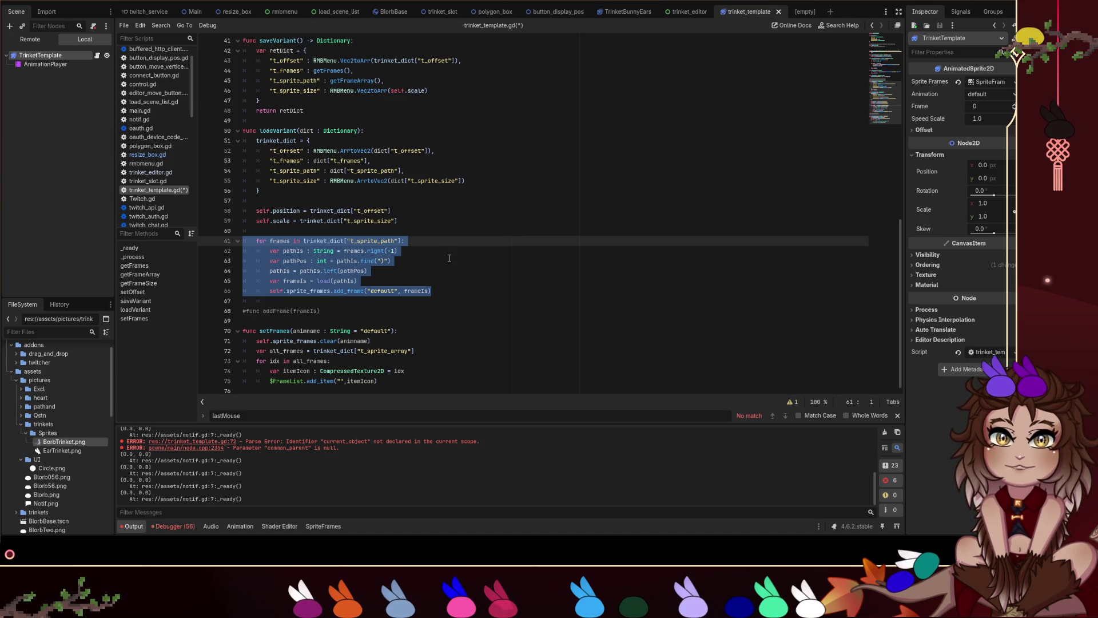
left_click(441, 290)
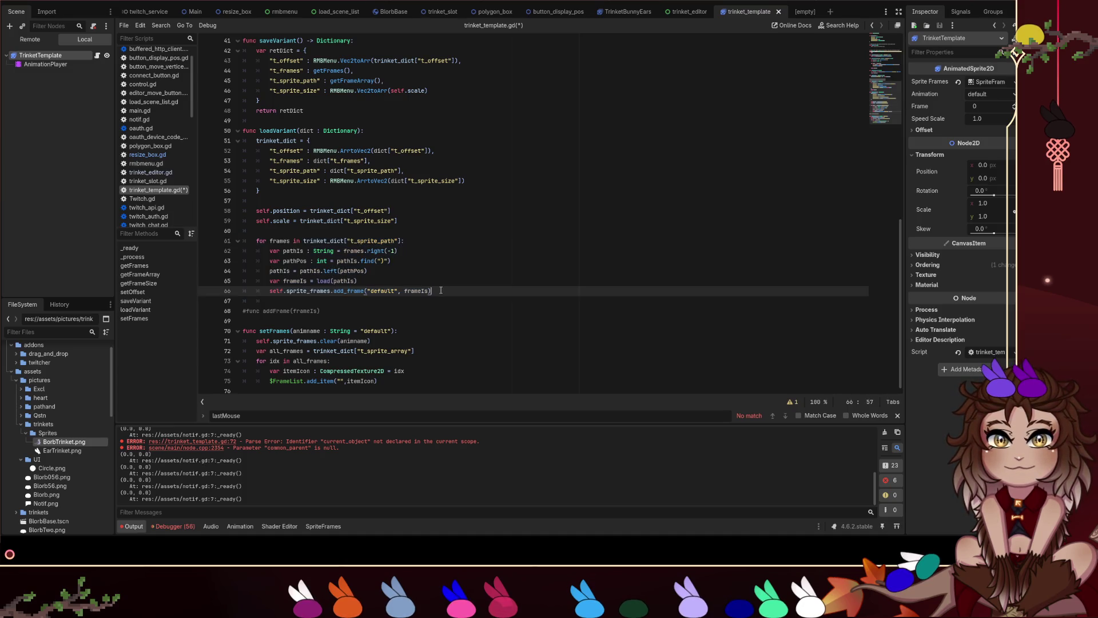
left_click_drag(440, 290, 210, 253)
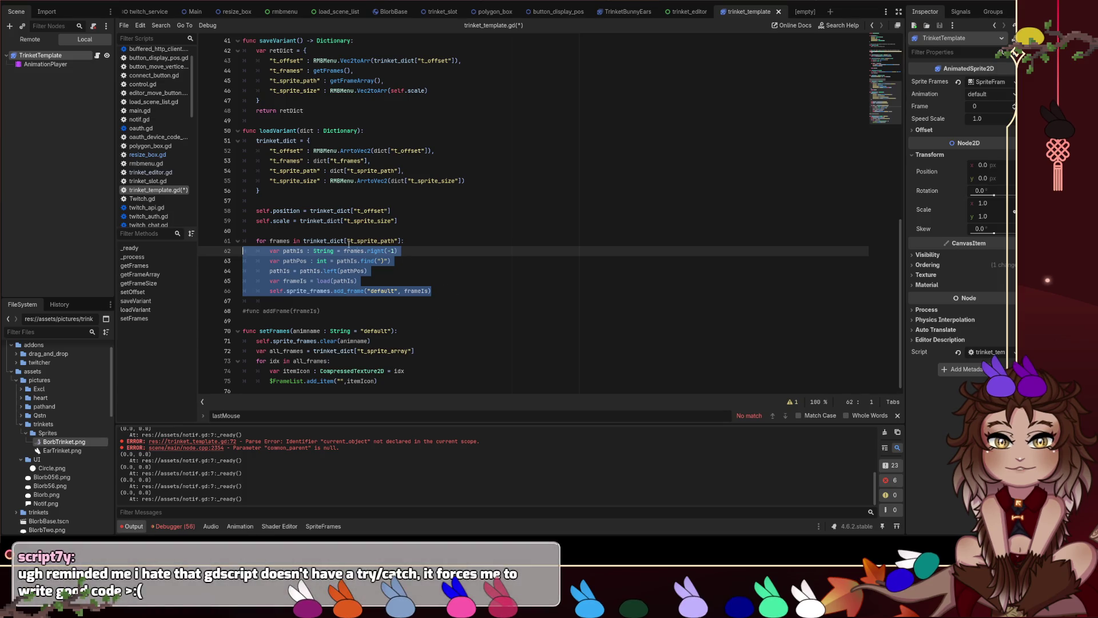
left_click(452, 281)
mouse_move(469, 295)
left_mouse_down()
mouse_move(240, 255)
mouse_move(238, 241)
left_mouse_up()
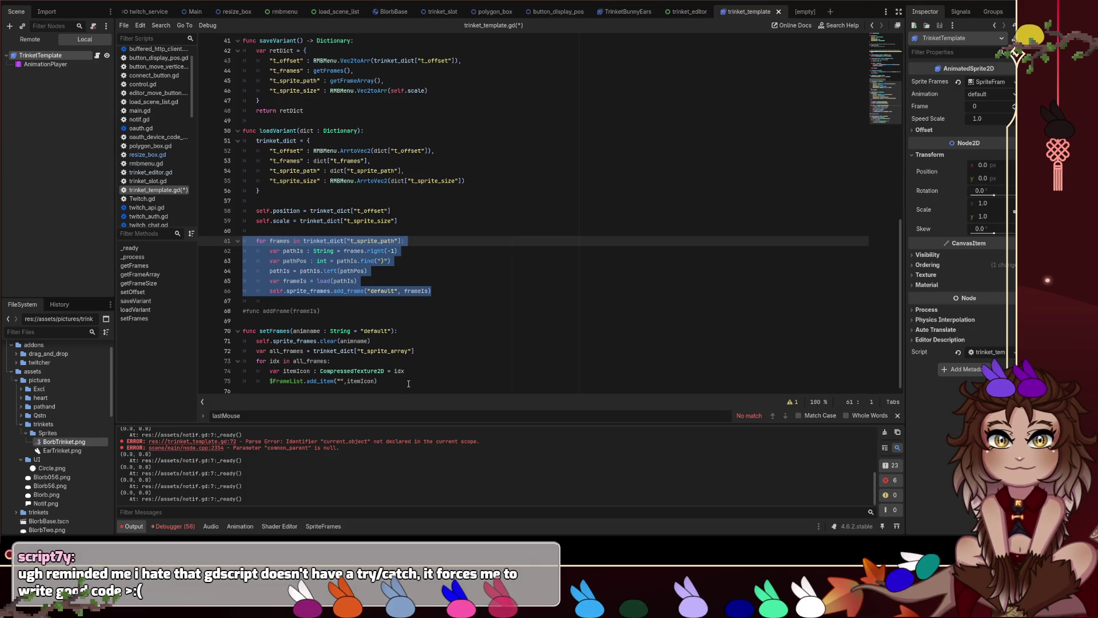
left_click(439, 255)
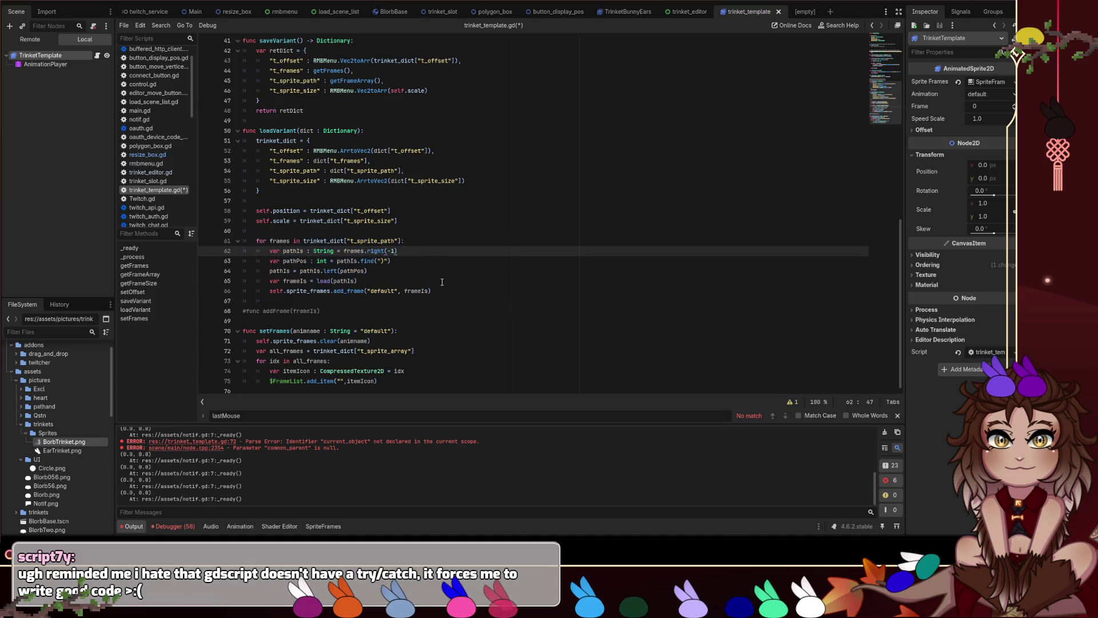
left_click_drag(408, 385, 239, 343)
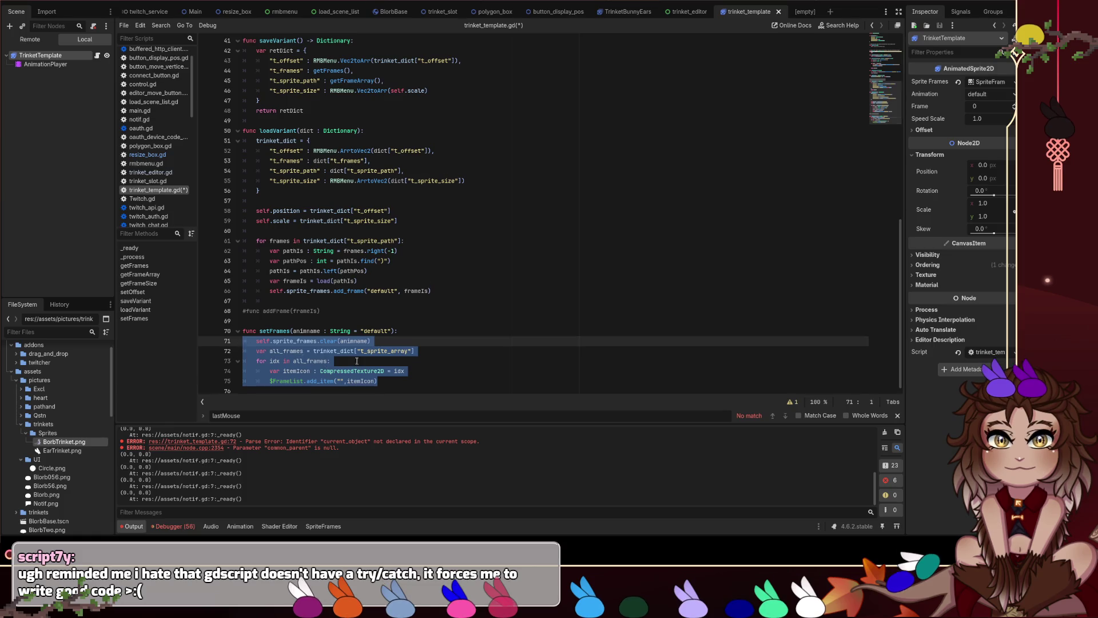
Paste the frame-loading loop into setFrames, swap "default" for animname in add_frame, and save.
key("ctrl+v")
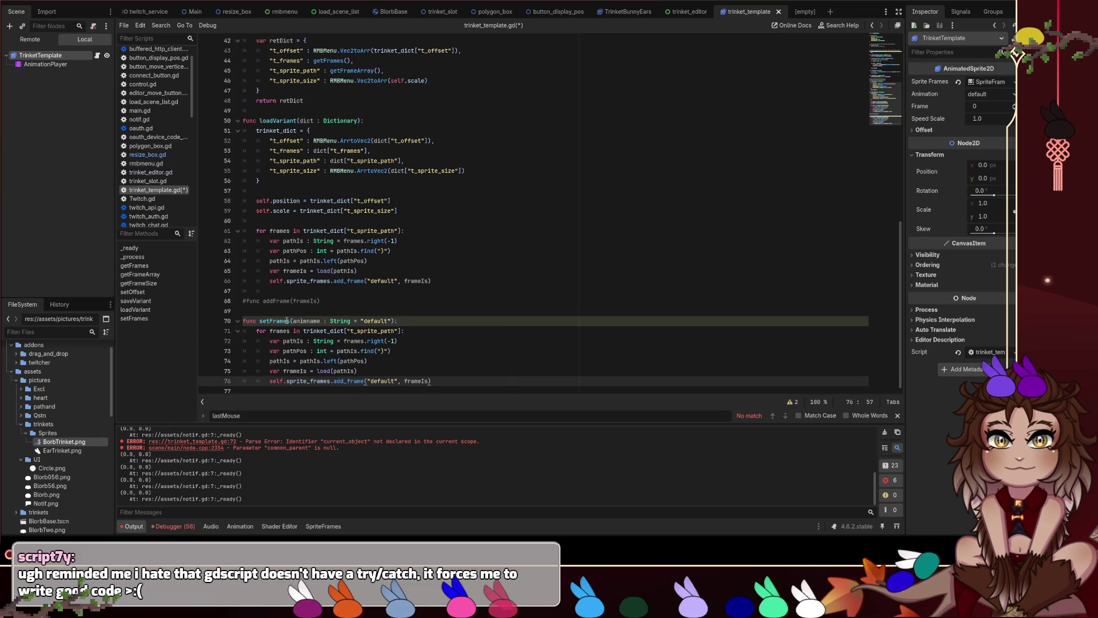
left_click(324, 310)
double_click(307, 321)
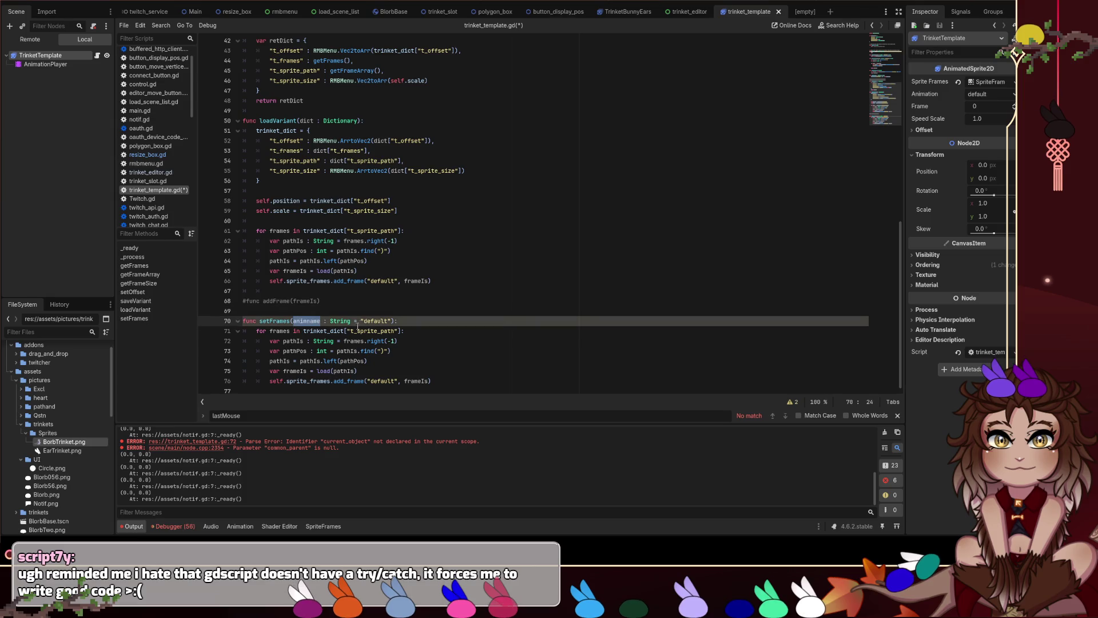
key("ctrl+c")
left_click_drag(398, 381, 367, 381)
key("ctrl+v")
left_click(444, 353)
key("ctrl+s")
Select the setFrames name and look through the script, ending at line 58.
double_click(274, 321)
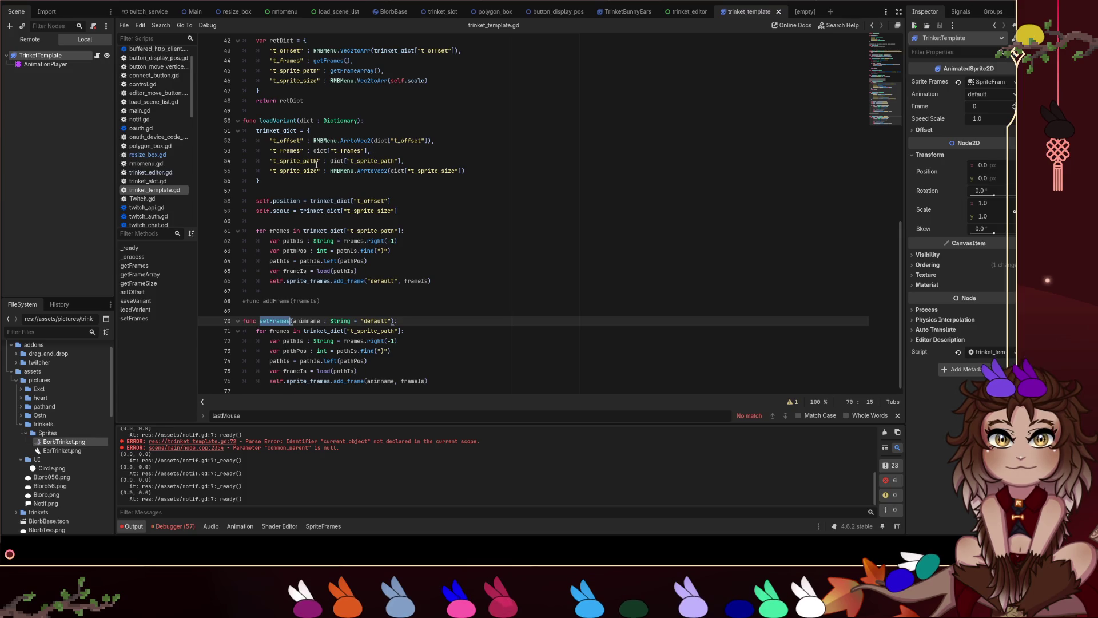
scroll(316, 166, "up", 10)
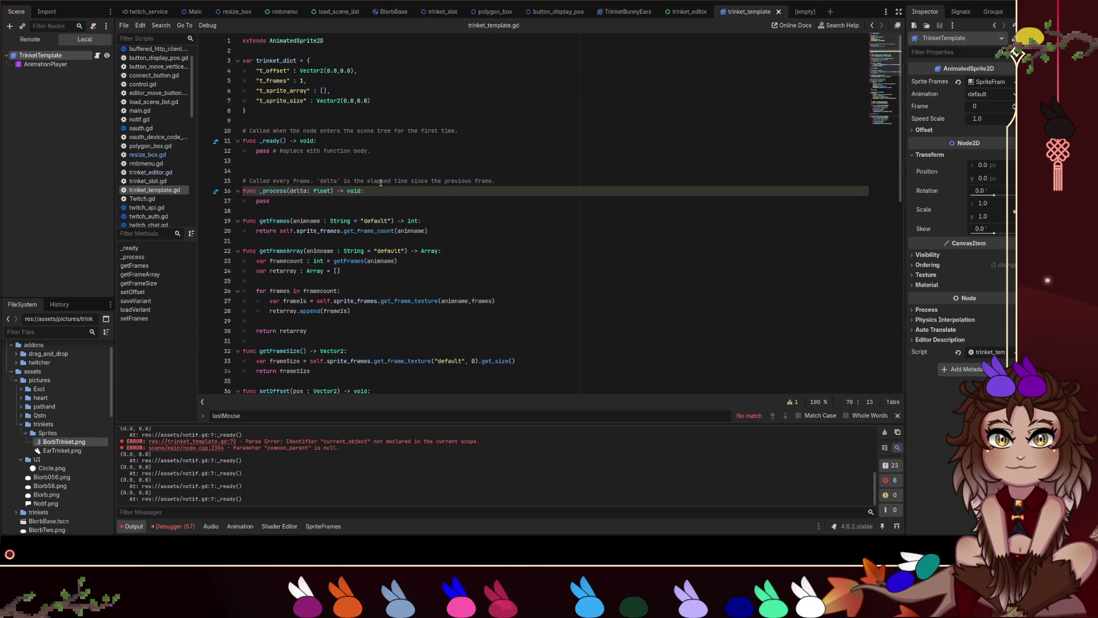
scroll(379, 173, "down", 5)
scroll(379, 173, "down", 6)
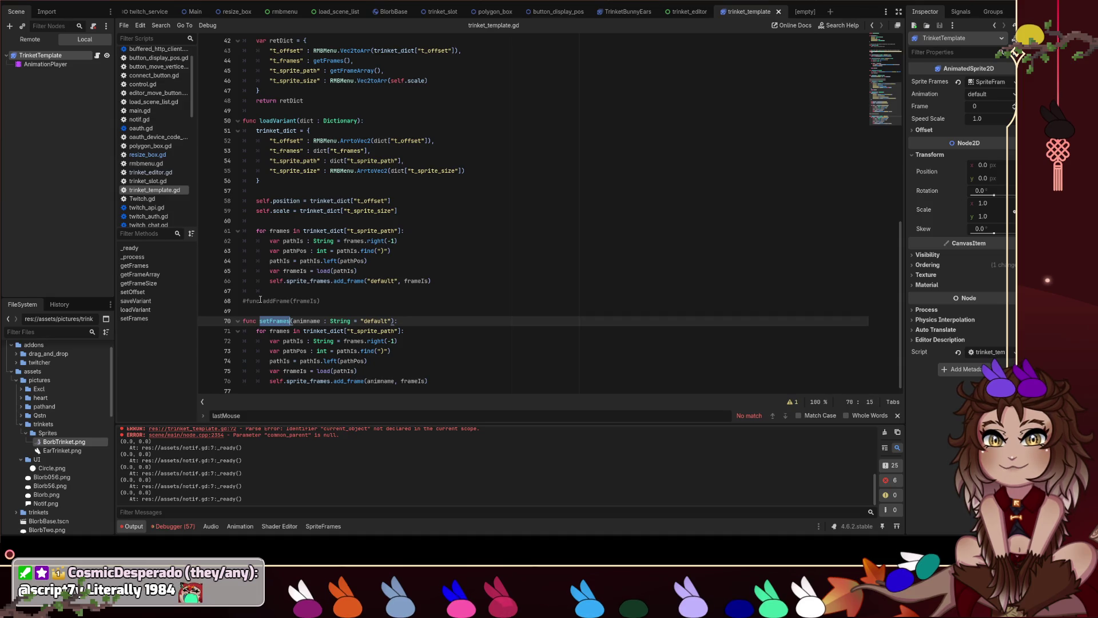
left_click(478, 201)
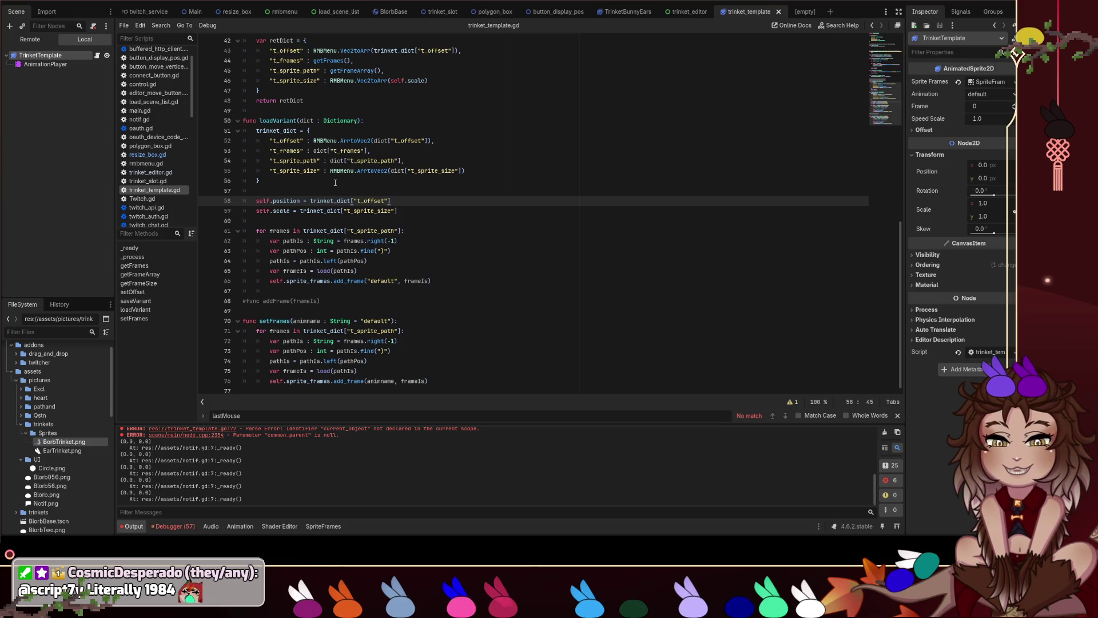
Comment out the whole setFrames function, its declaration and body lines, in trinket_template.gd.
key("Up")
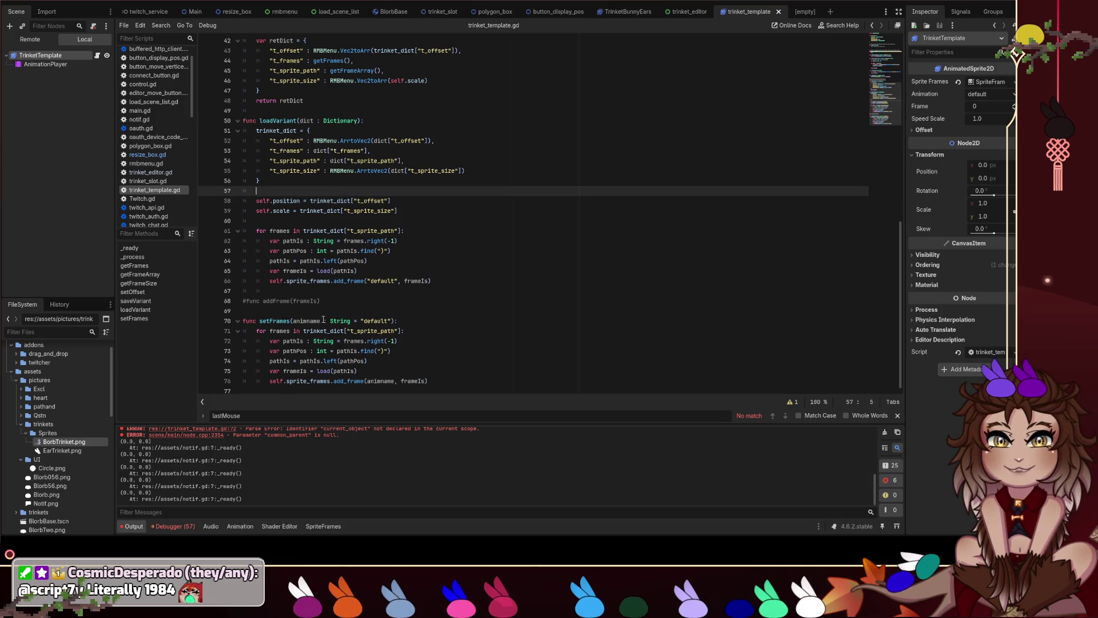
left_click(323, 321)
key("ctrl+k")
key("Down")
key("Left")
type("#")
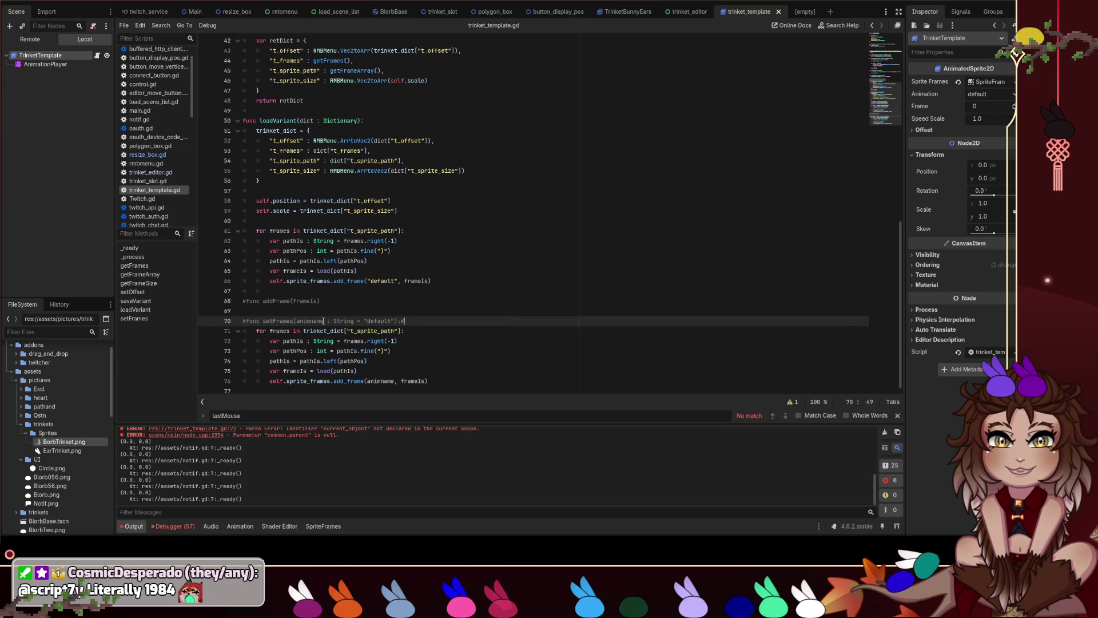
key("BackSpace")
key("Down")
key("ctrl+k")
key("Down")
key("ctrl+k")
key("Down")
key("ctrl+k")
key("Down")
key("ctrl+k")
key("Down")
key("ctrl+k")
key("Down")
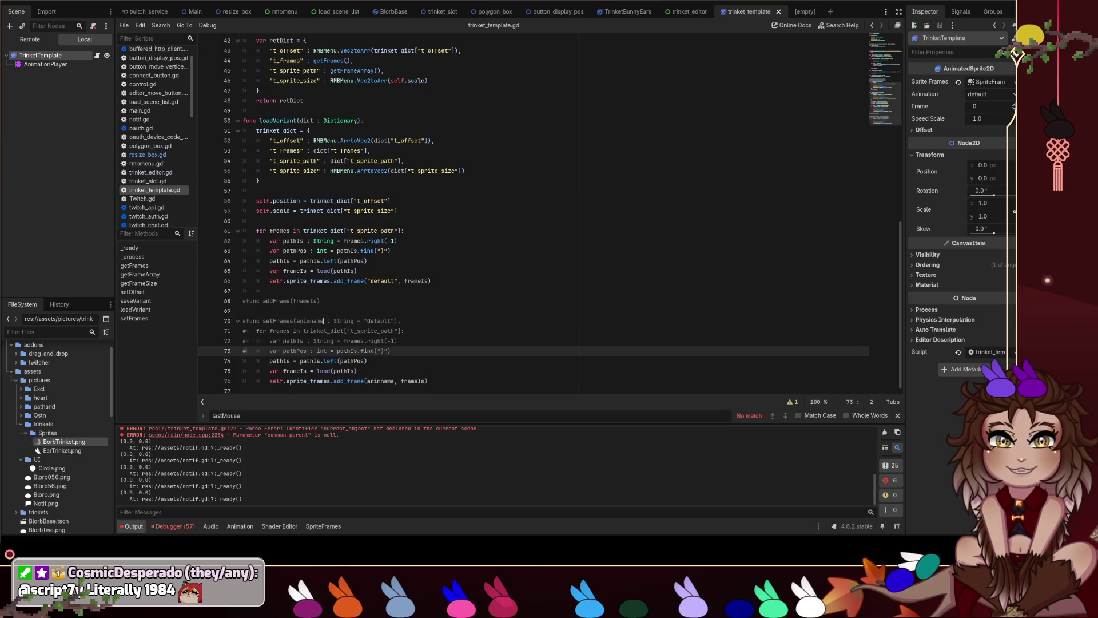
key("ctrl+k")
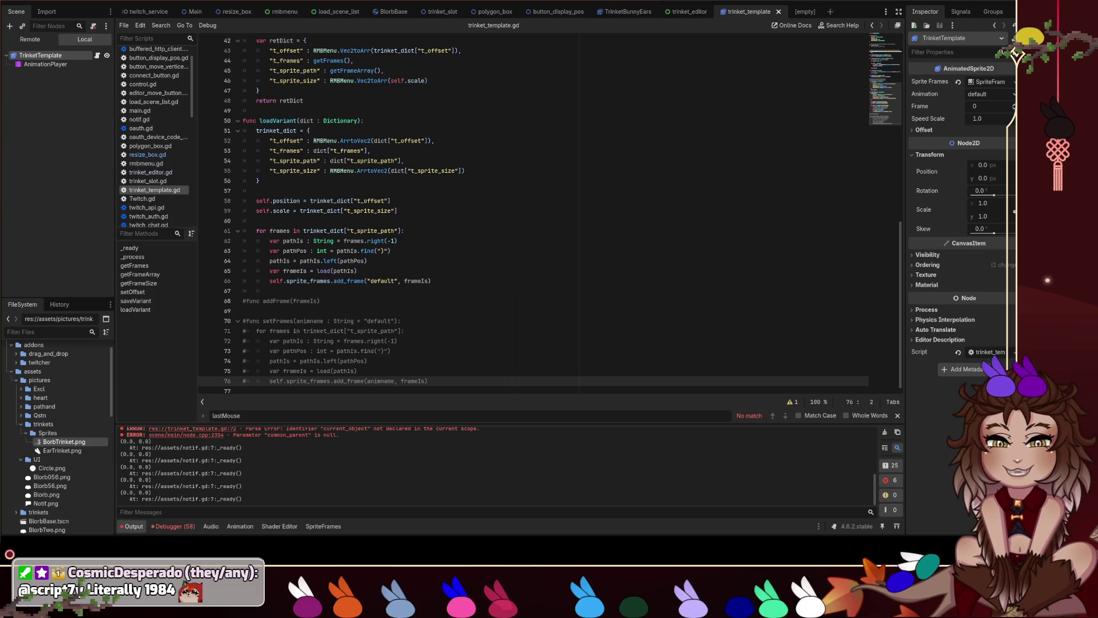
left_click(176, 528)
scroll(246, 470, "down", 5)
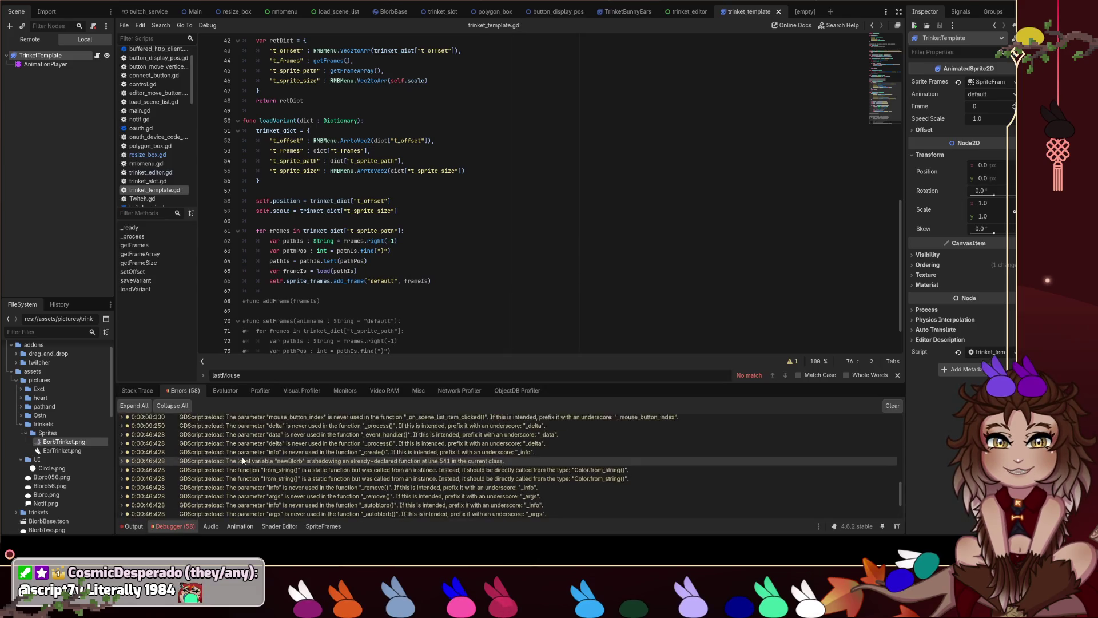
scroll(246, 470, "up", 10)
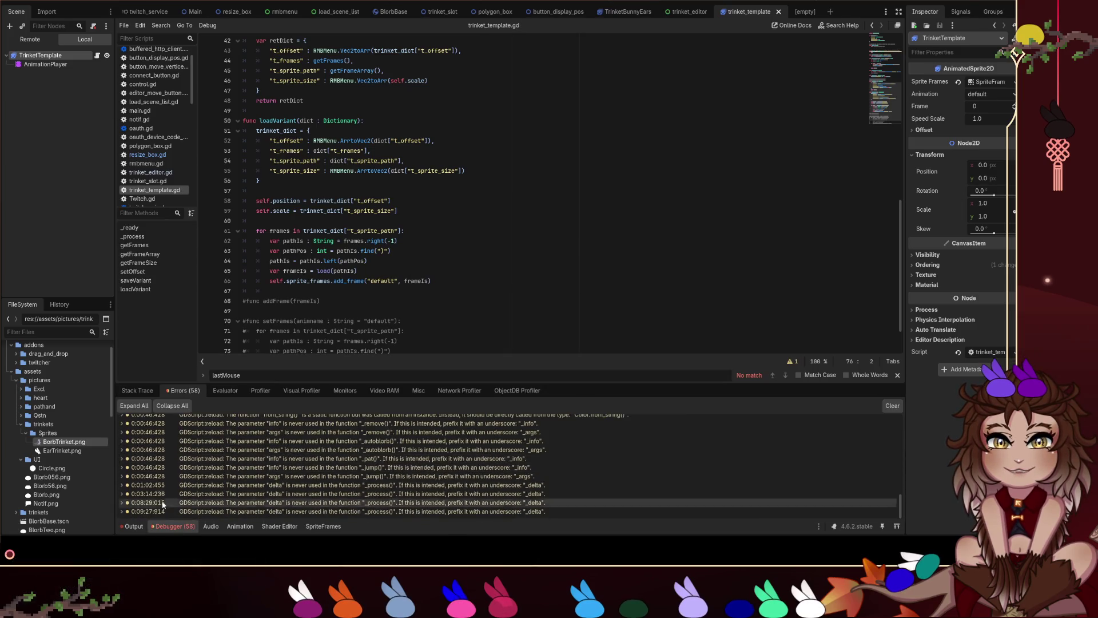
Show the output log, then switch to the rmbmenu scene.
left_click(134, 527)
left_click(320, 301)
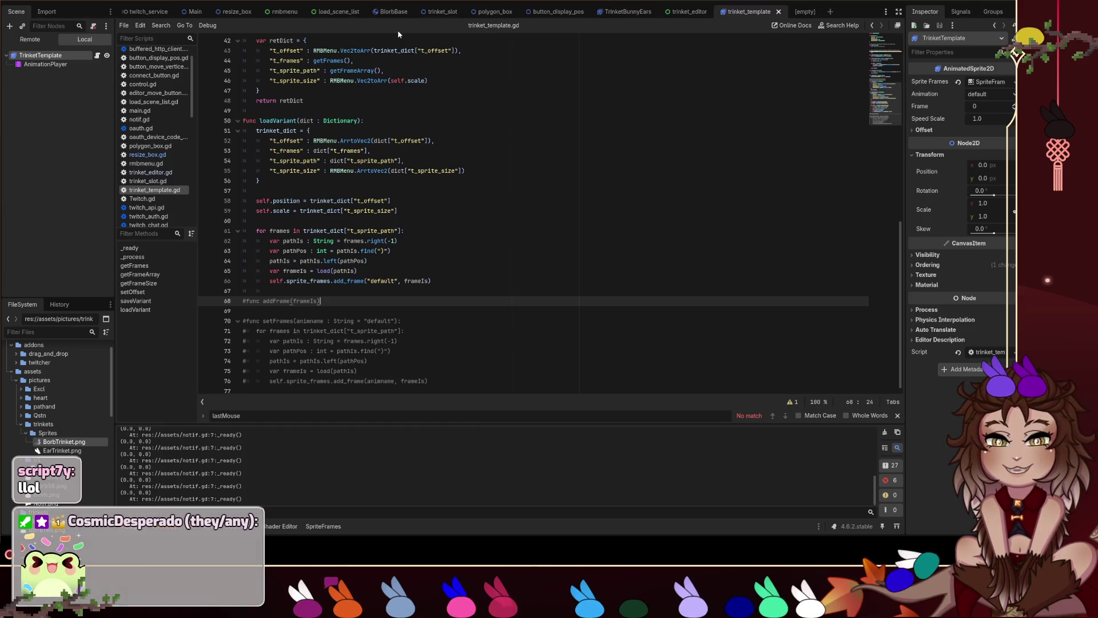
left_click(284, 11)
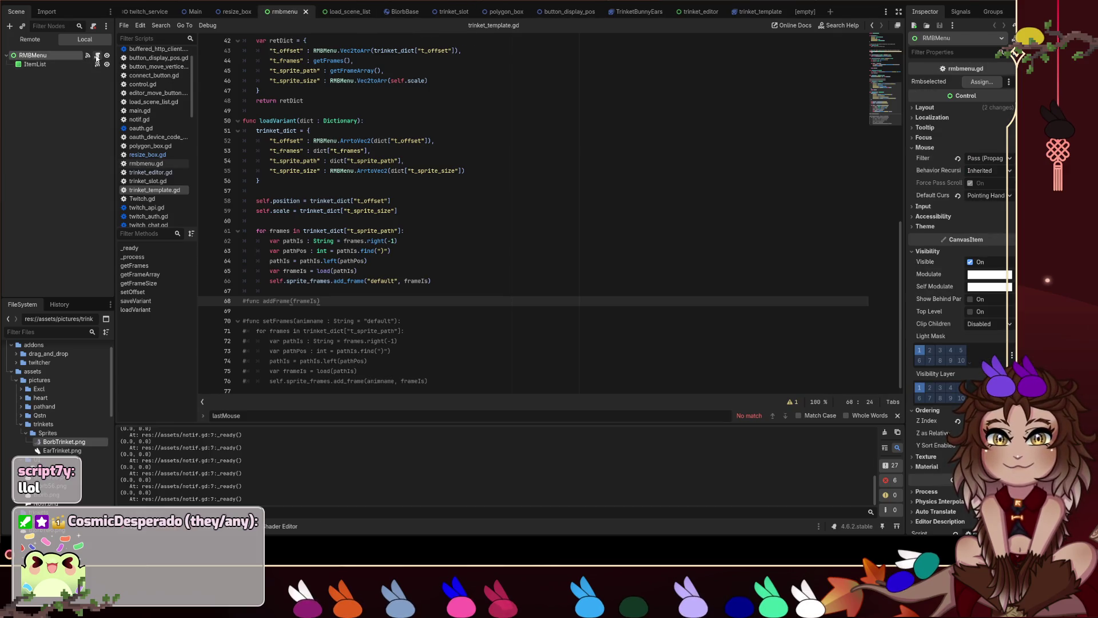
Open rmbmenu.gd, then go to the Main scene and open blorbs.gd.
left_click(97, 55)
left_click(350, 13)
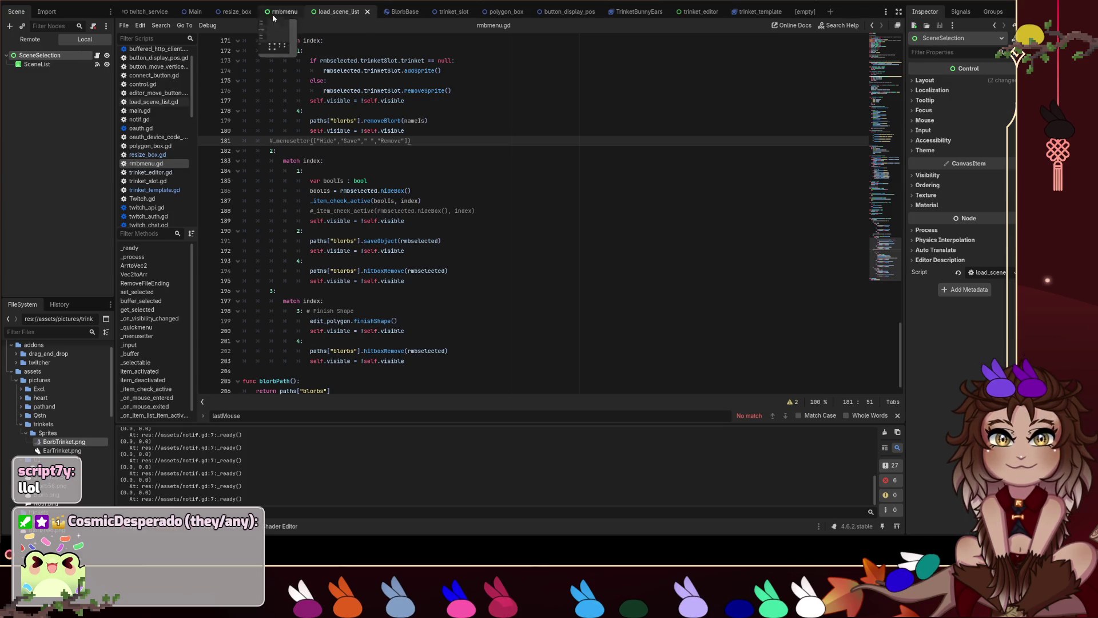
left_click(208, 13)
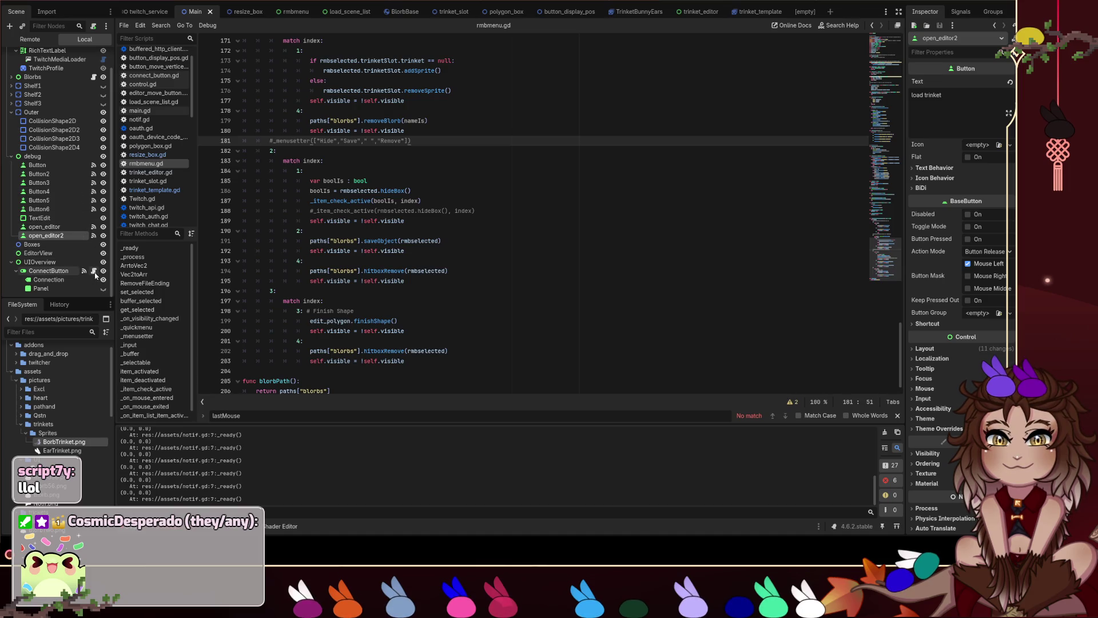
scroll(96, 274, "up", 2)
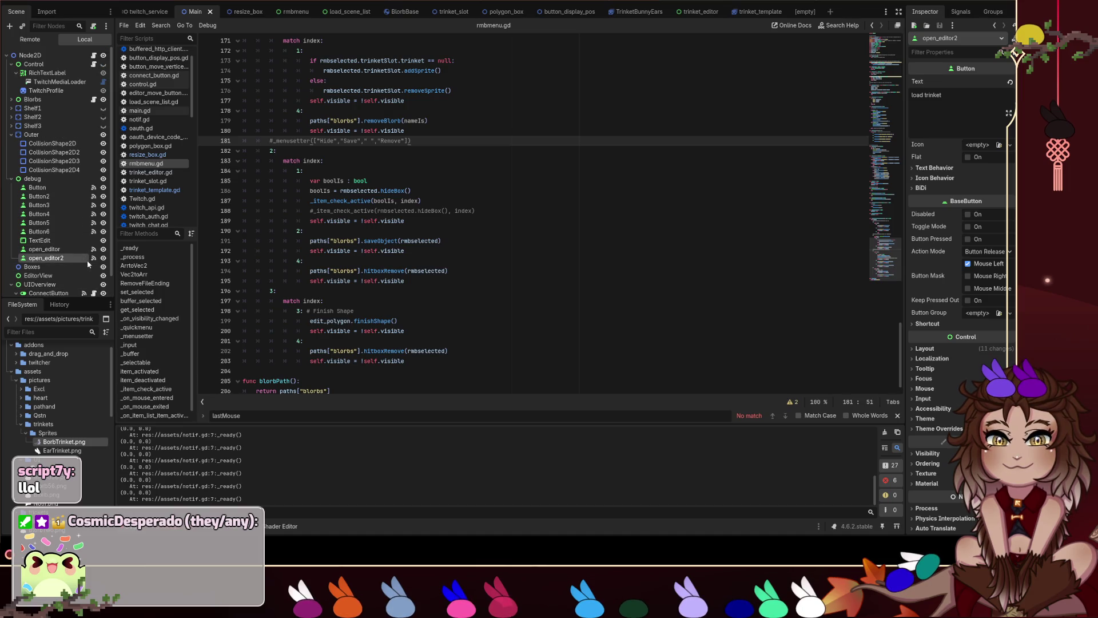
left_click(94, 99)
left_click(451, 201)
Find 'loadvariant' in blorbs.gd and set breakpoints on lines 456 and 457.
key("ctrl+f")
type("loadvariant")
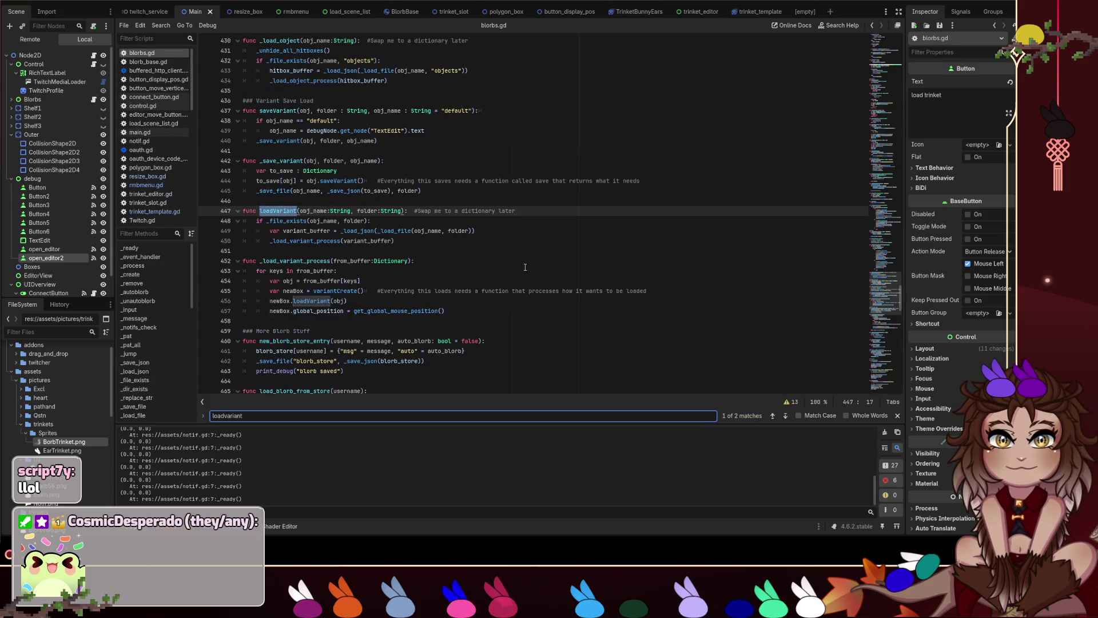
left_click_drag(347, 301, 270, 300)
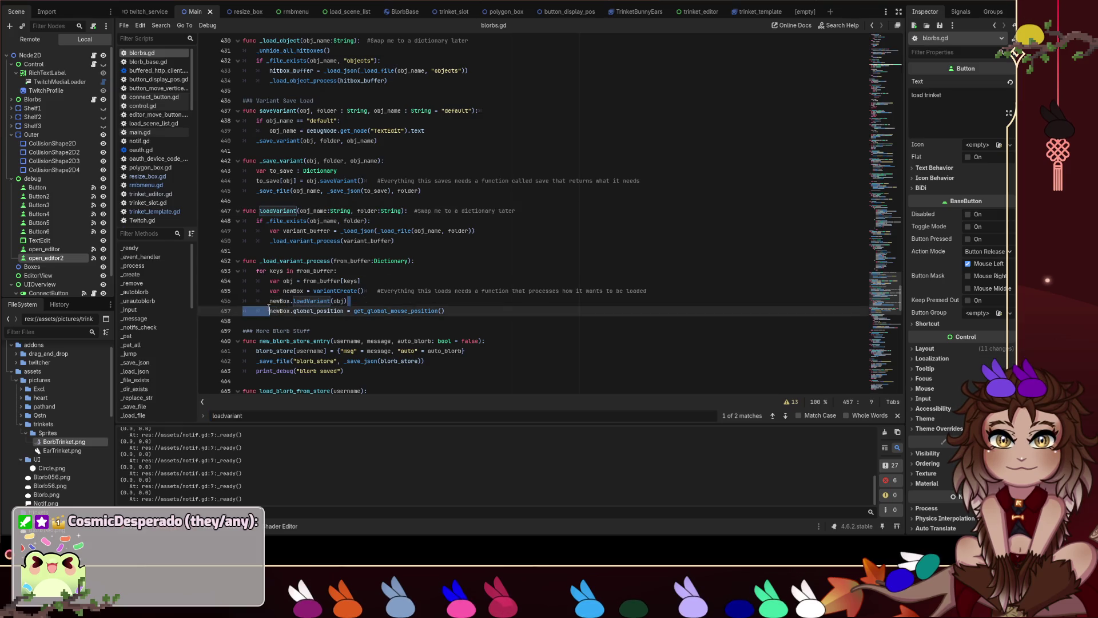
left_click(205, 310)
left_click(205, 301)
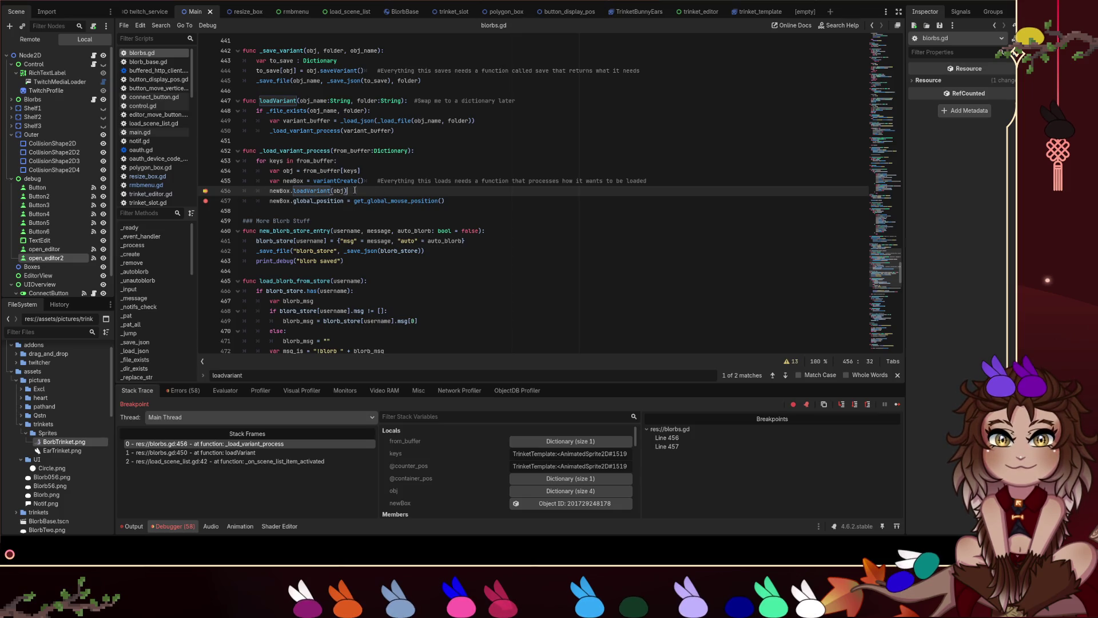
Expand the paused obj and its t_sprite_size array (1.0 by 1.0) in Stack Variables.
left_click(546, 492)
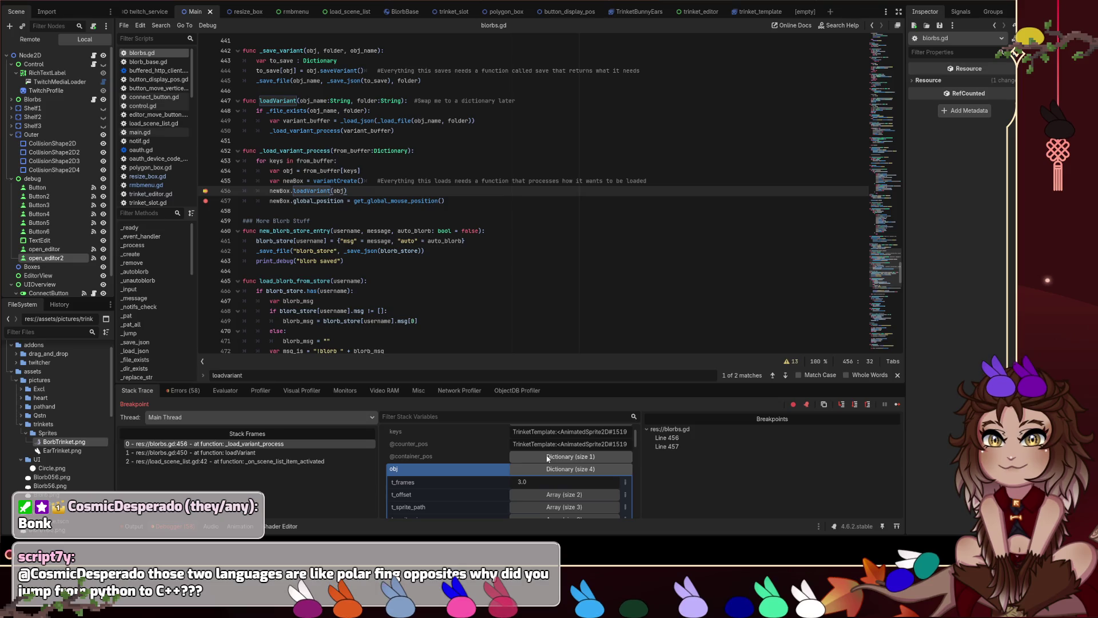
scroll(547, 458, "down", 1)
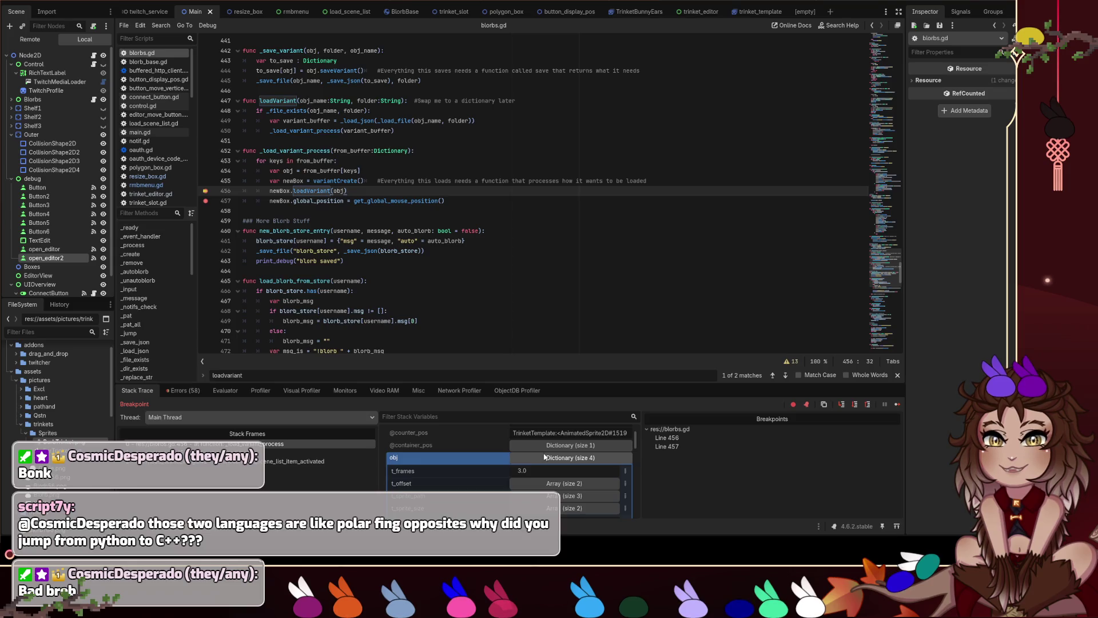
scroll(545, 459, "down", 2)
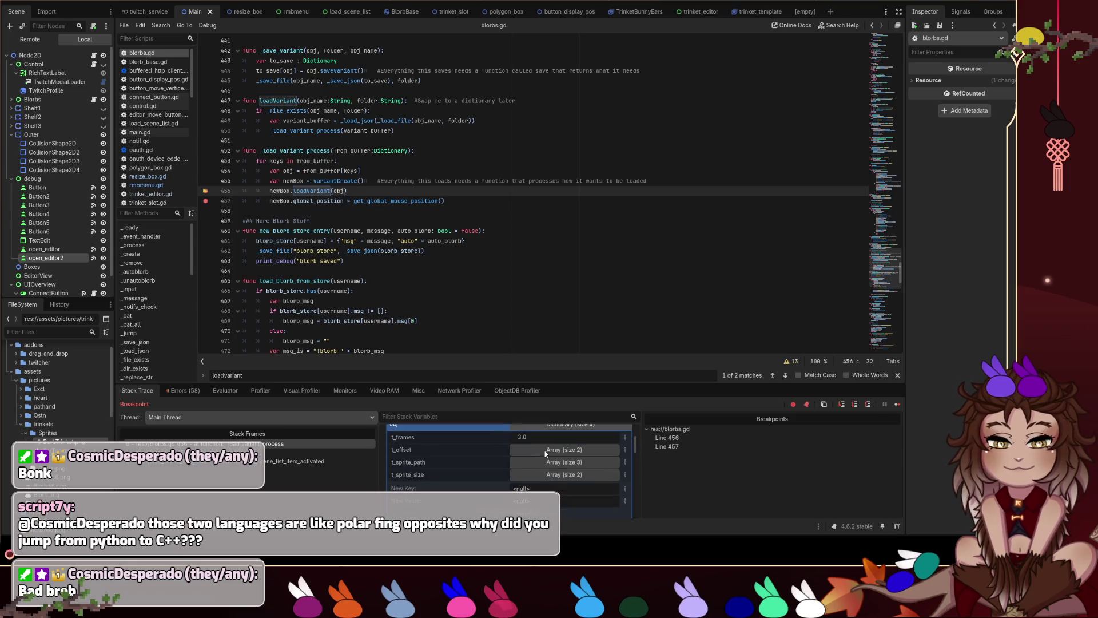
left_click(564, 475)
scroll(564, 477, "down", 2)
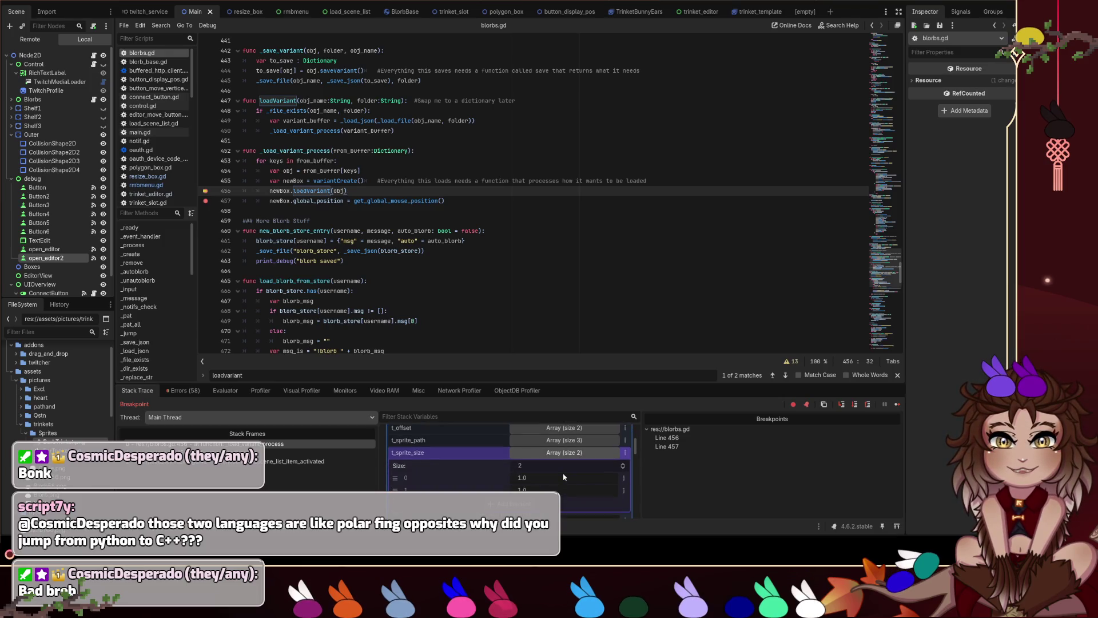
Expand t_sprite_path to read its three sprite paths, then open trinket_template.gd.
left_click(577, 440)
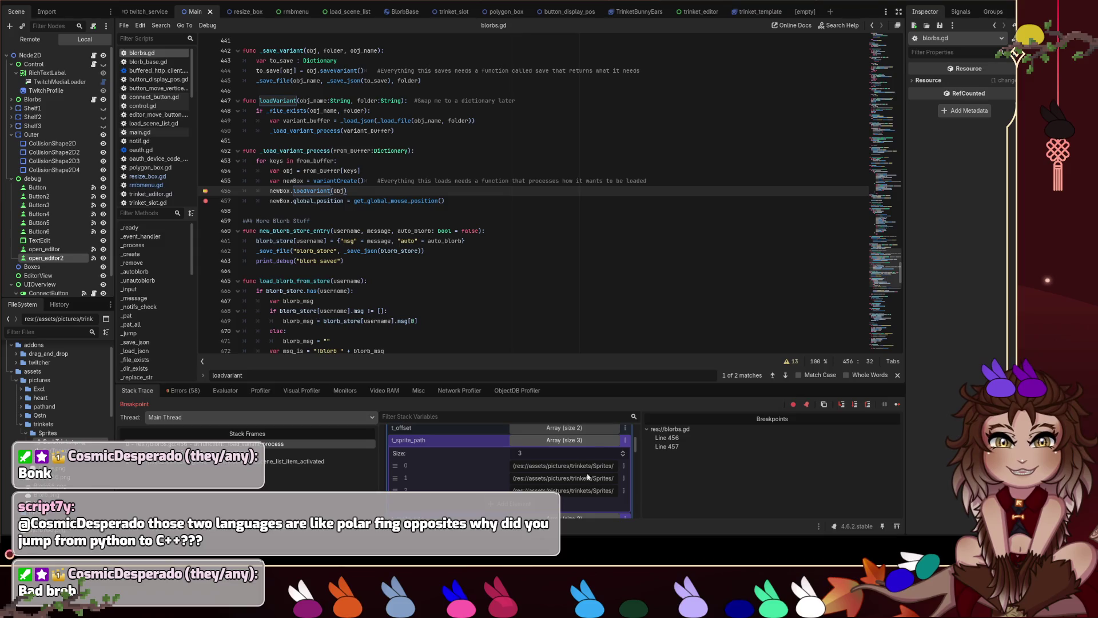
left_click(547, 468)
left_click_drag(541, 470, 432, 456)
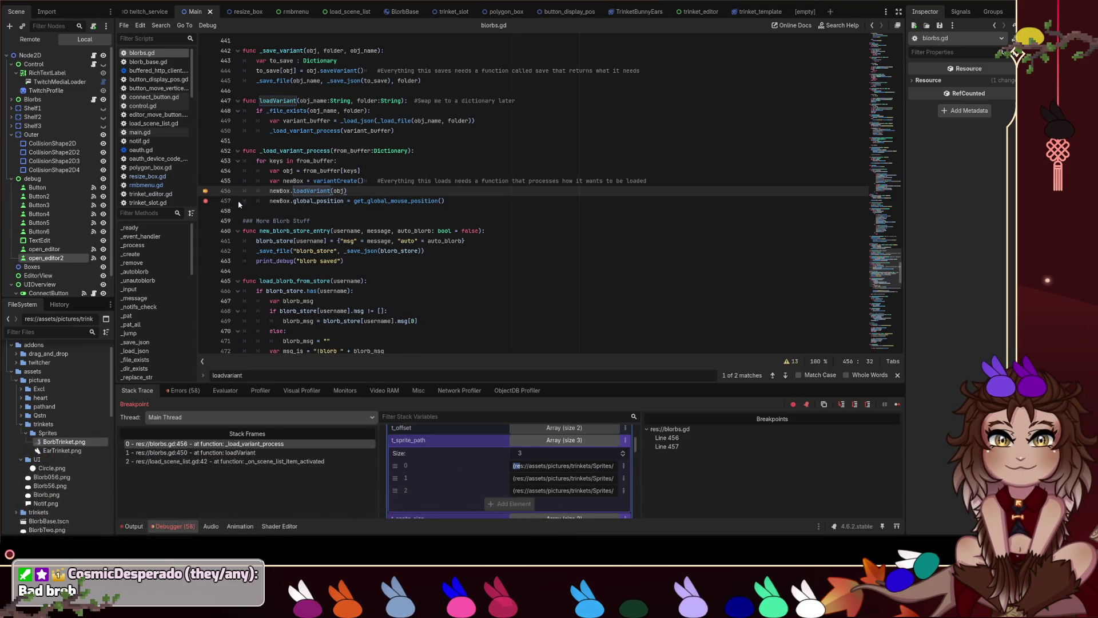
left_click(560, 446)
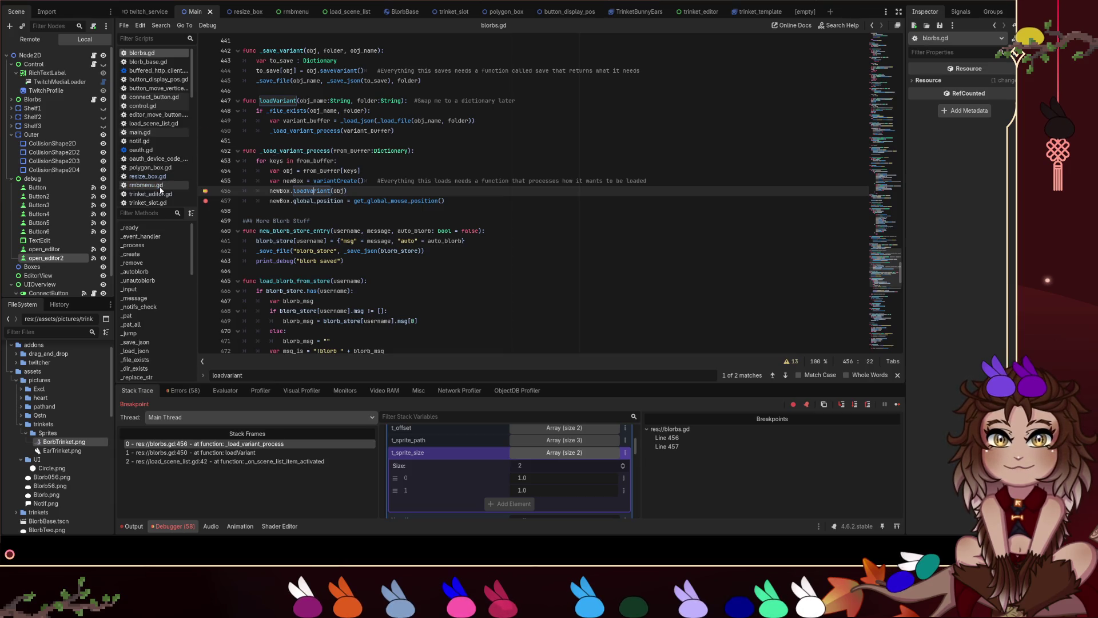
scroll(171, 183, "down", 2)
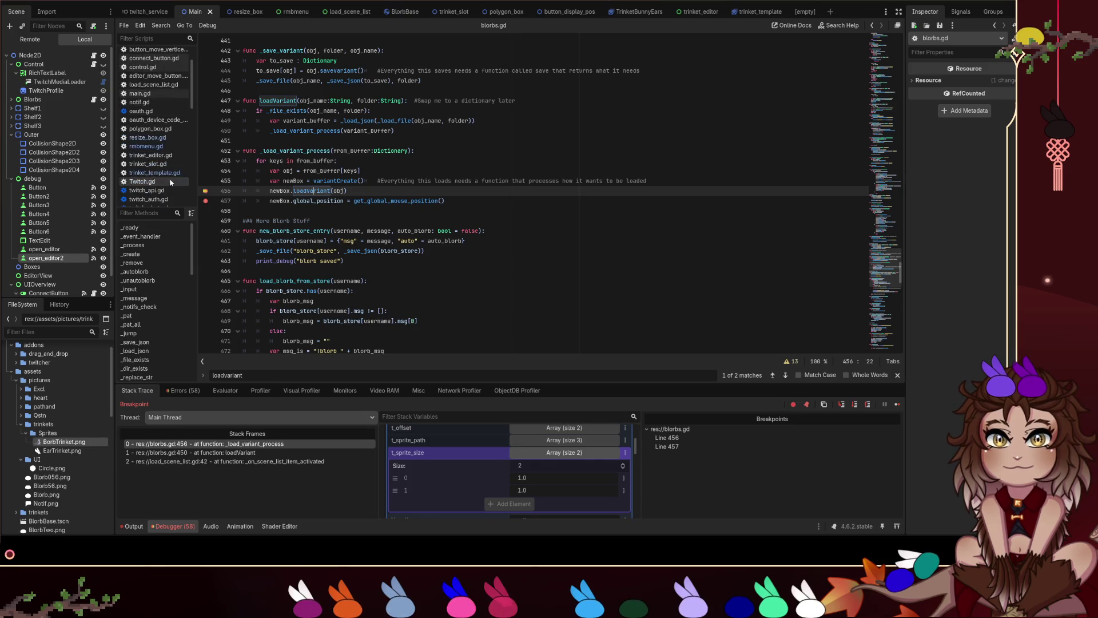
left_click(163, 173)
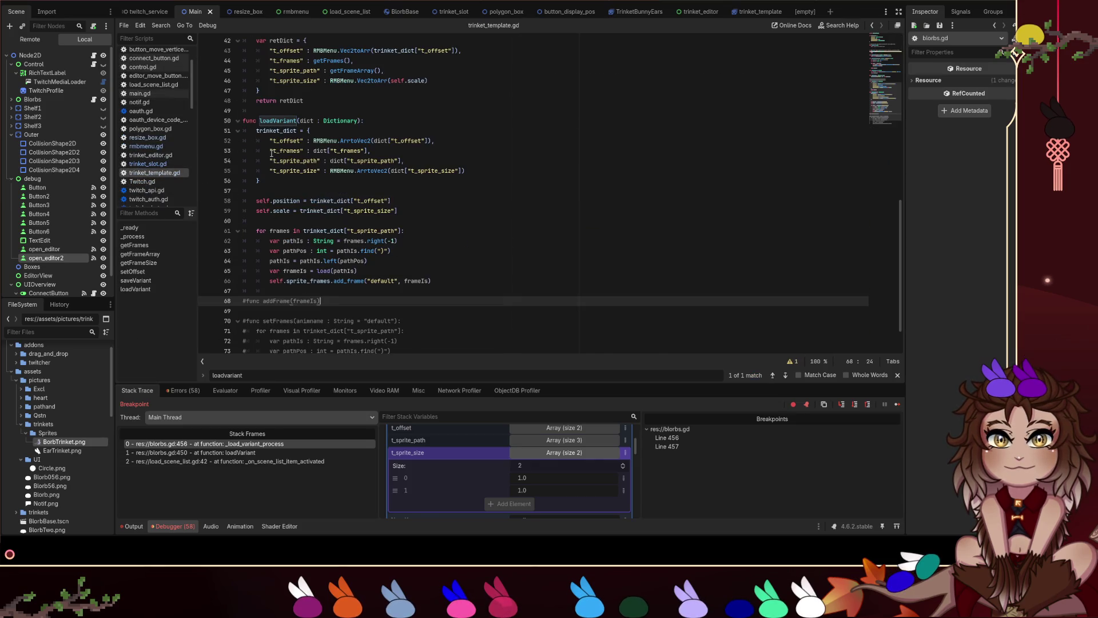
Add breakpoints at lines 61 and 66 and continue through each frame-loop hit with F12.
left_click(210, 232)
key("F12")
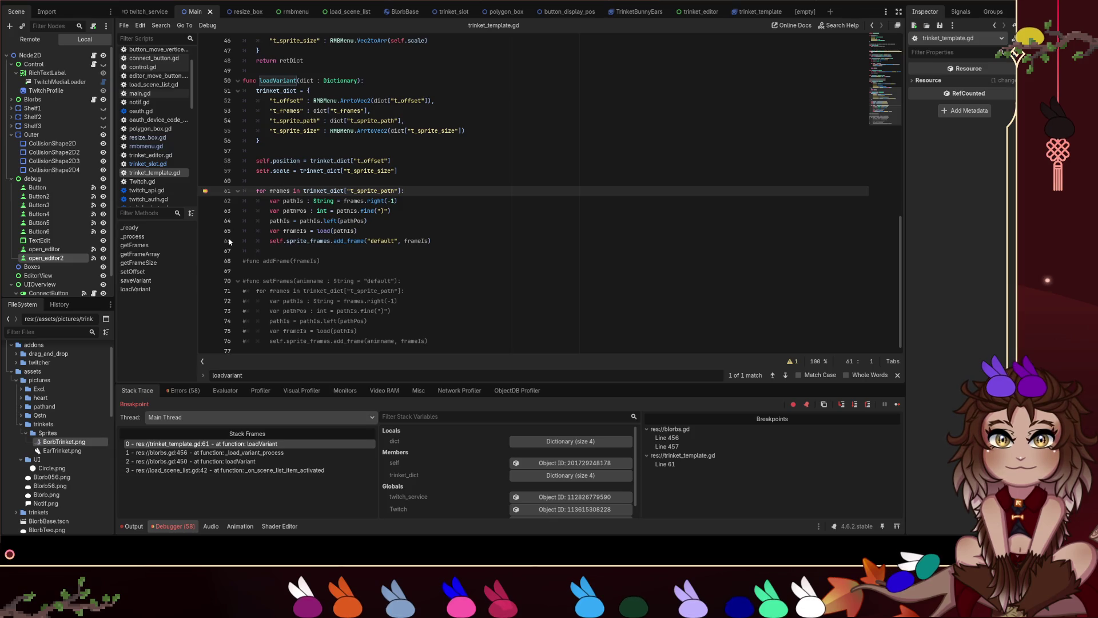
left_click(206, 241)
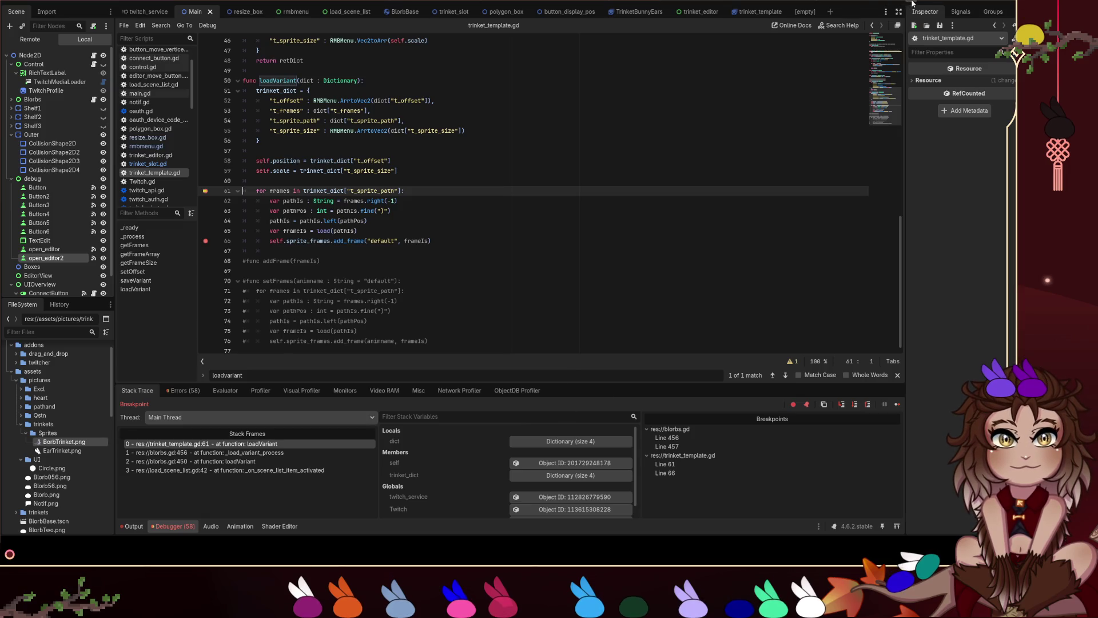
key("F12")
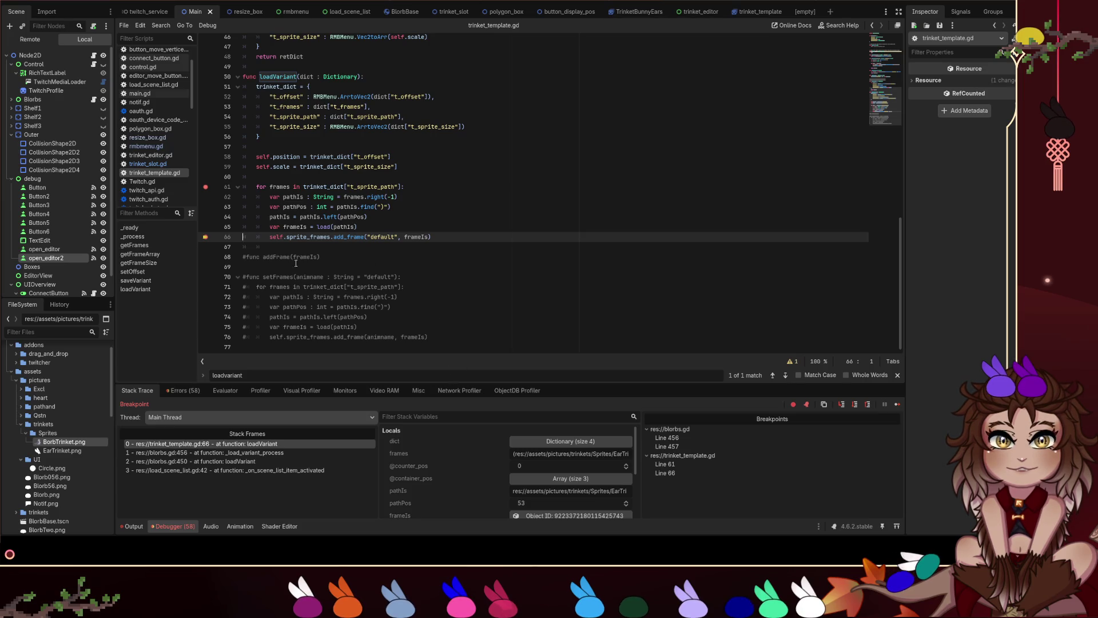
key("F12")
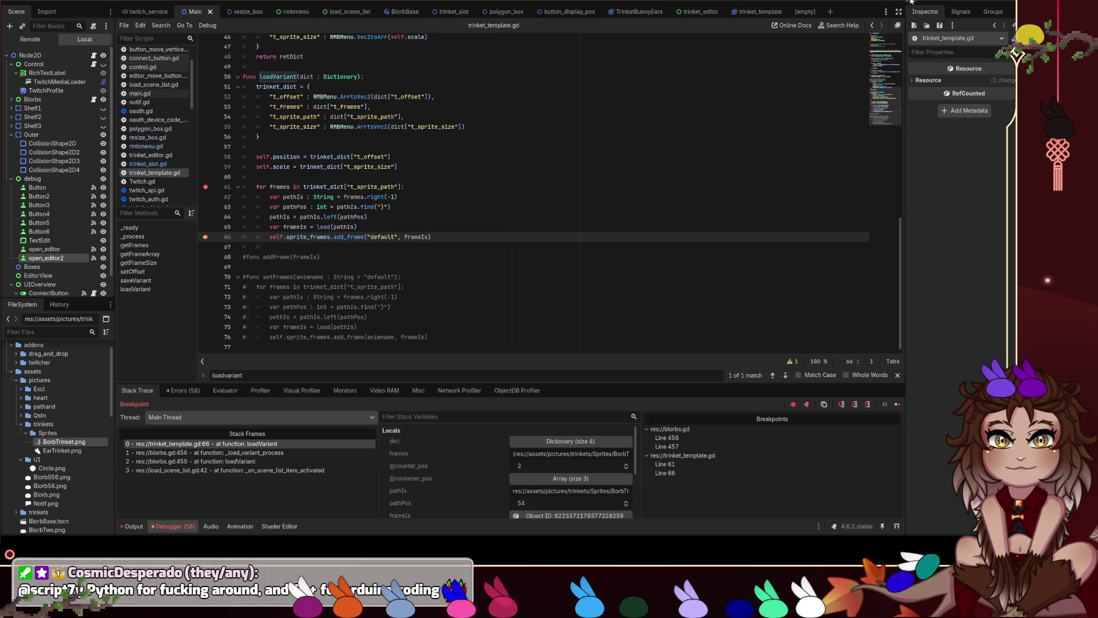
key("F12")
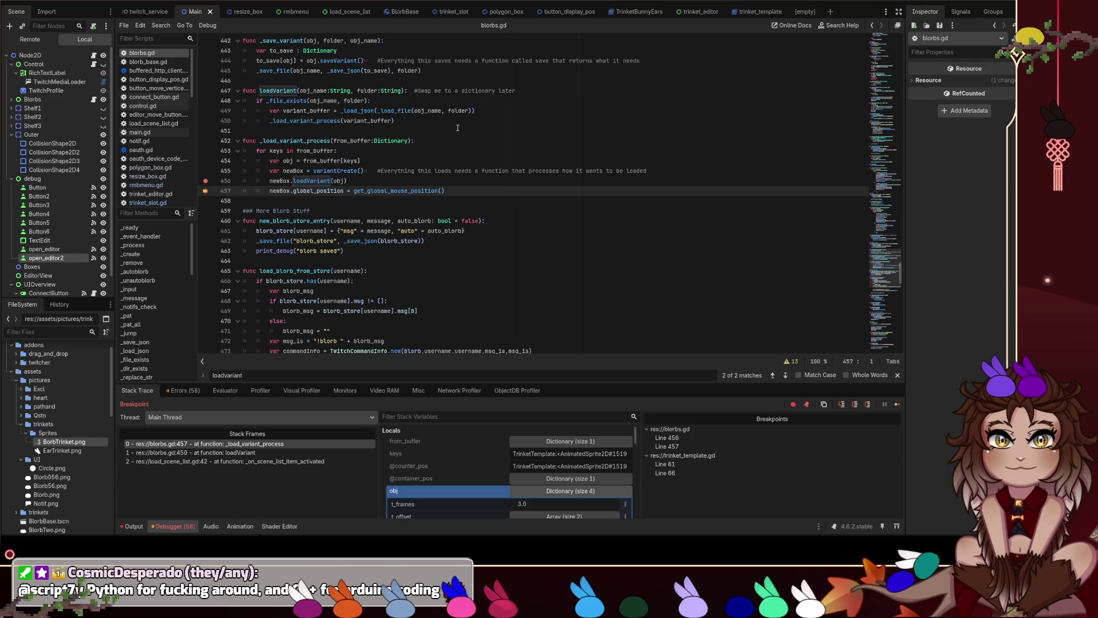
Remove the blorbs.gd breakpoints on lines 456 and 457 and resume the game.
left_click(205, 181)
left_click(206, 191)
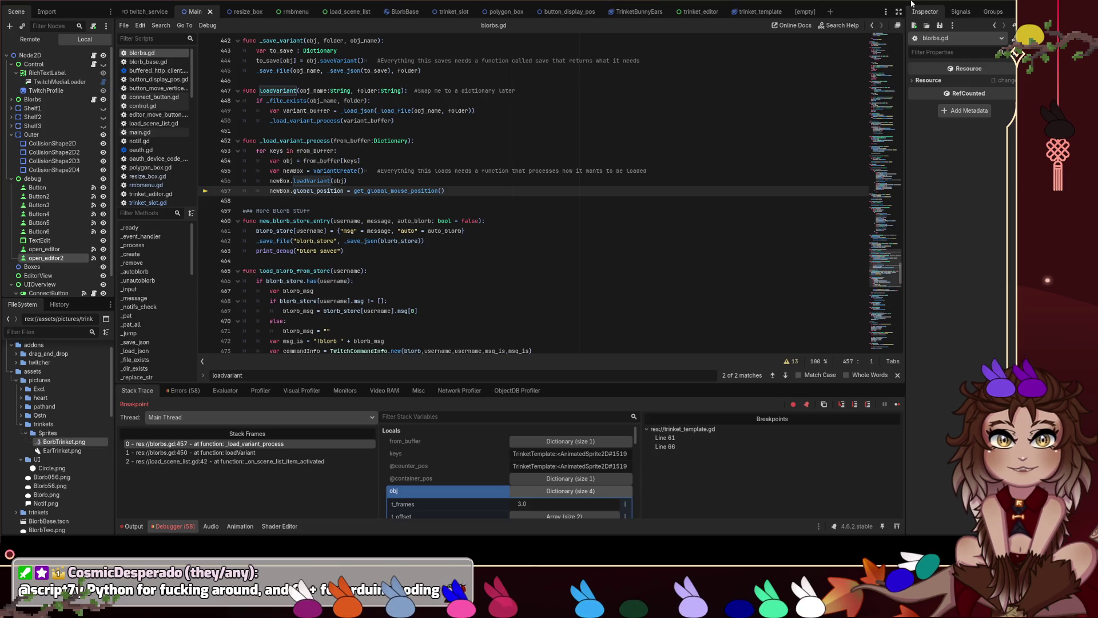
key("F12")
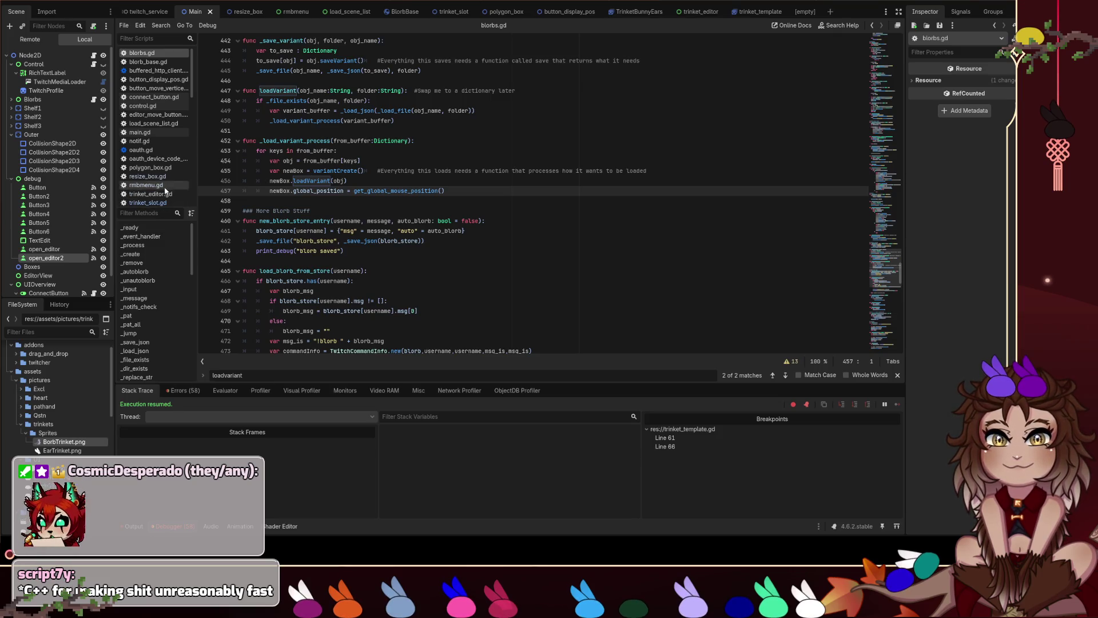
Look through the resize_box.gd, blorb_base.gd and rmbmenu.gd scripts.
left_click(159, 178)
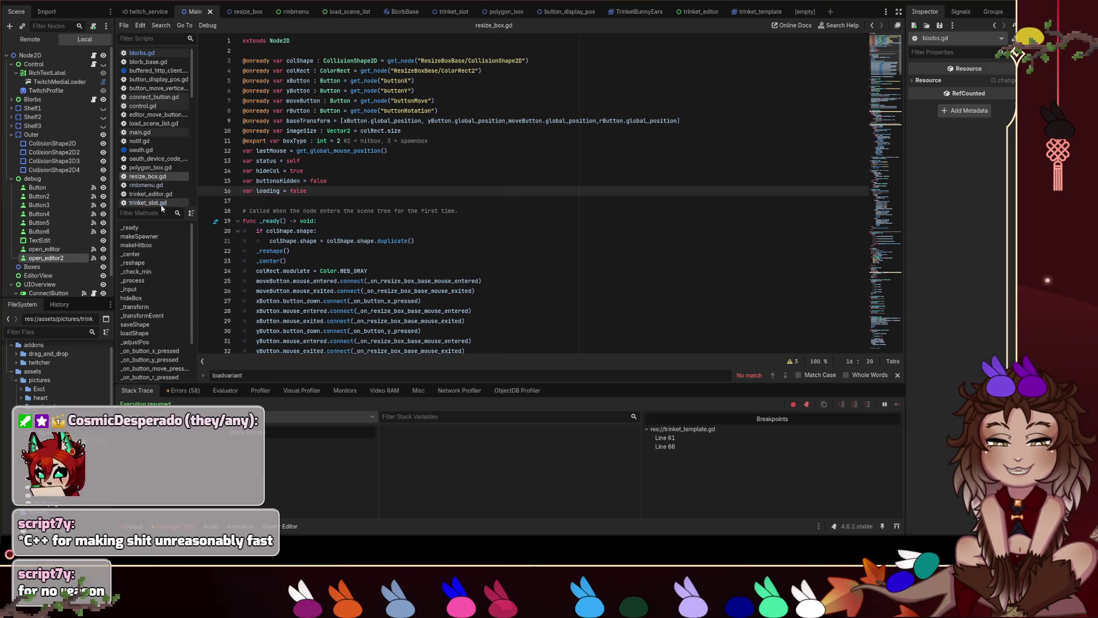
left_click(150, 62)
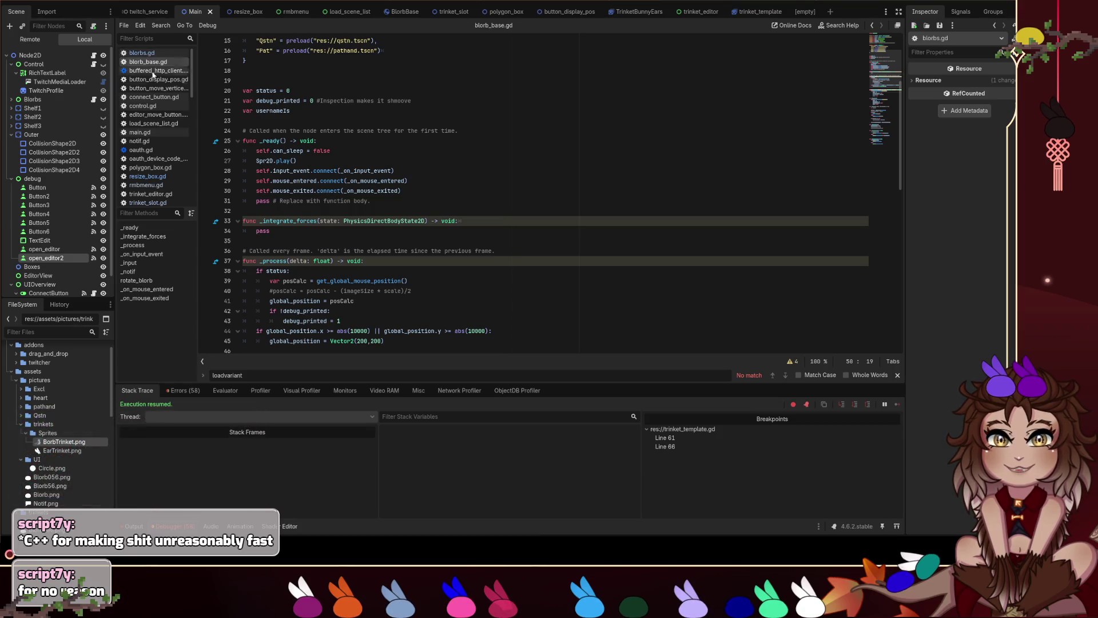
left_click(146, 185)
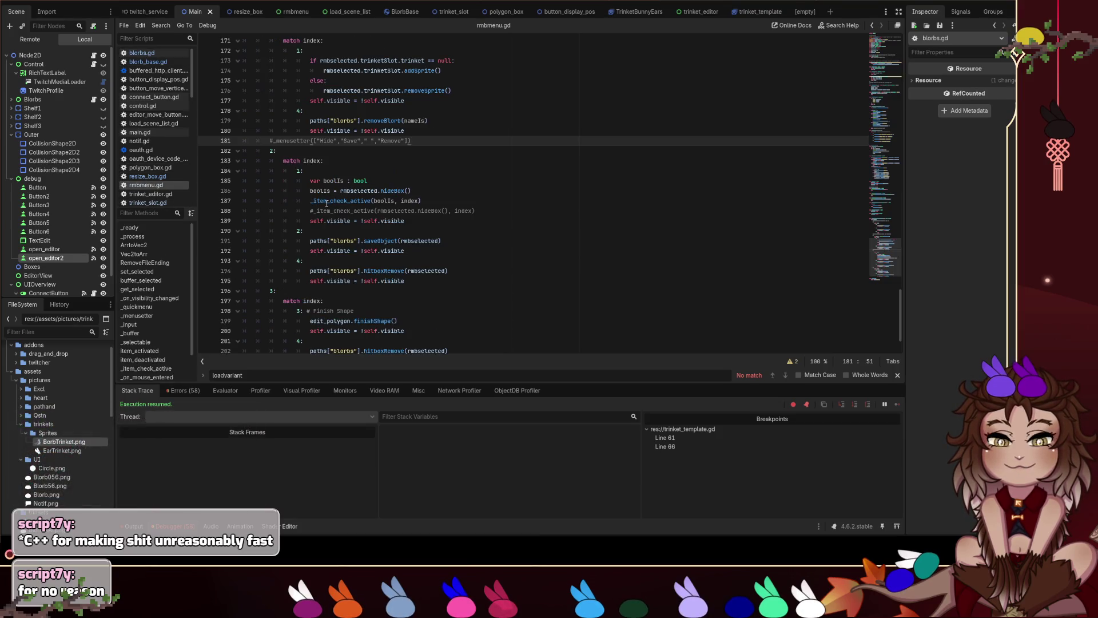
left_click(148, 62)
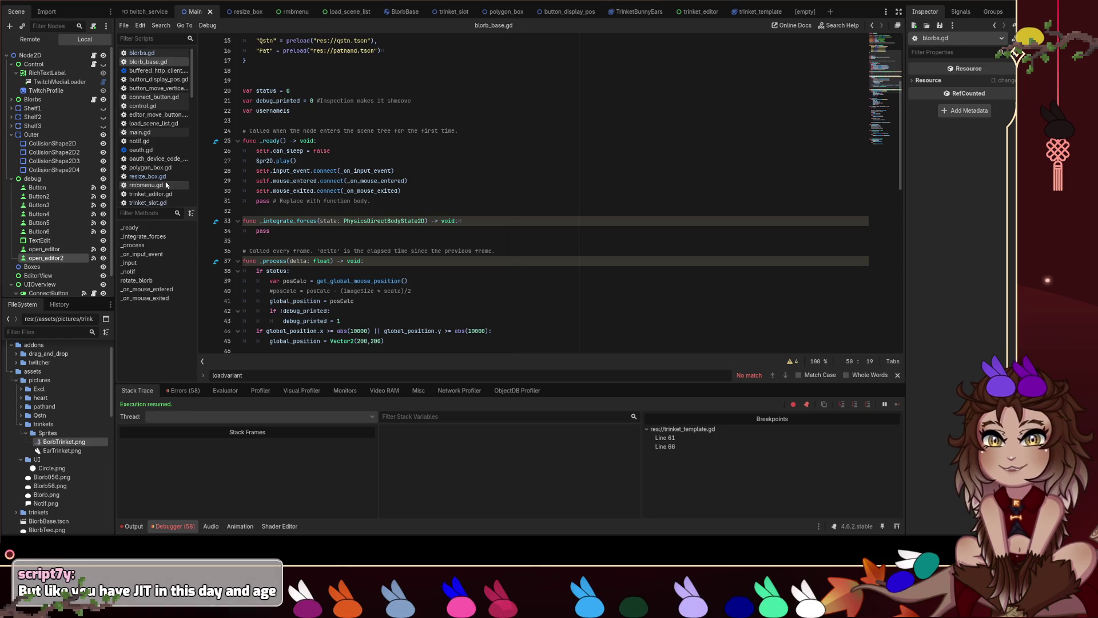
left_click(155, 176)
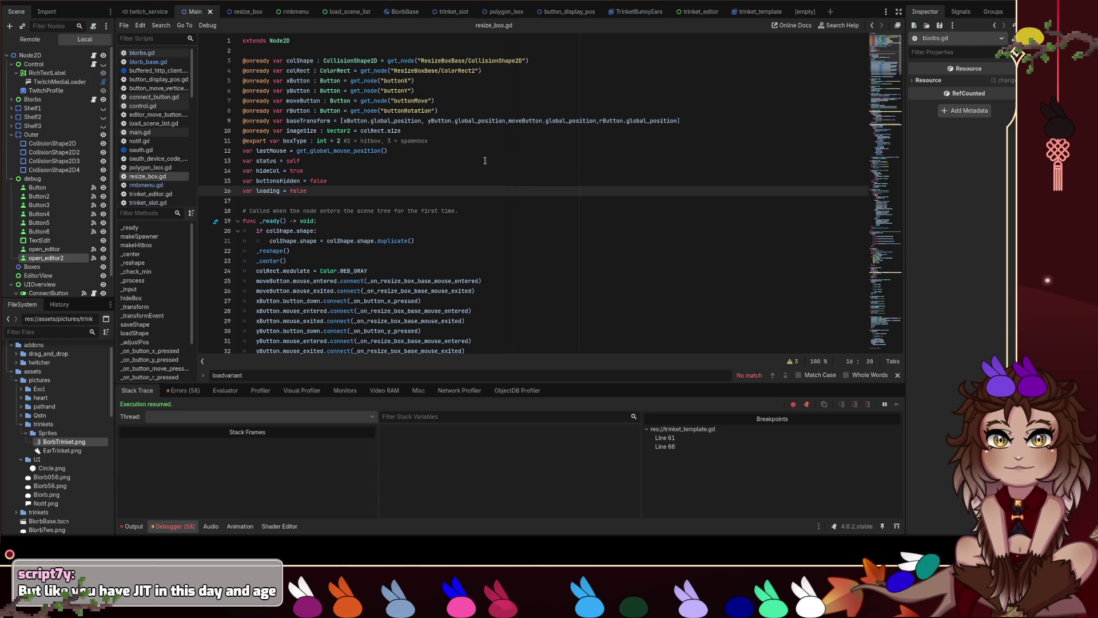
scroll(487, 161, "down", 2)
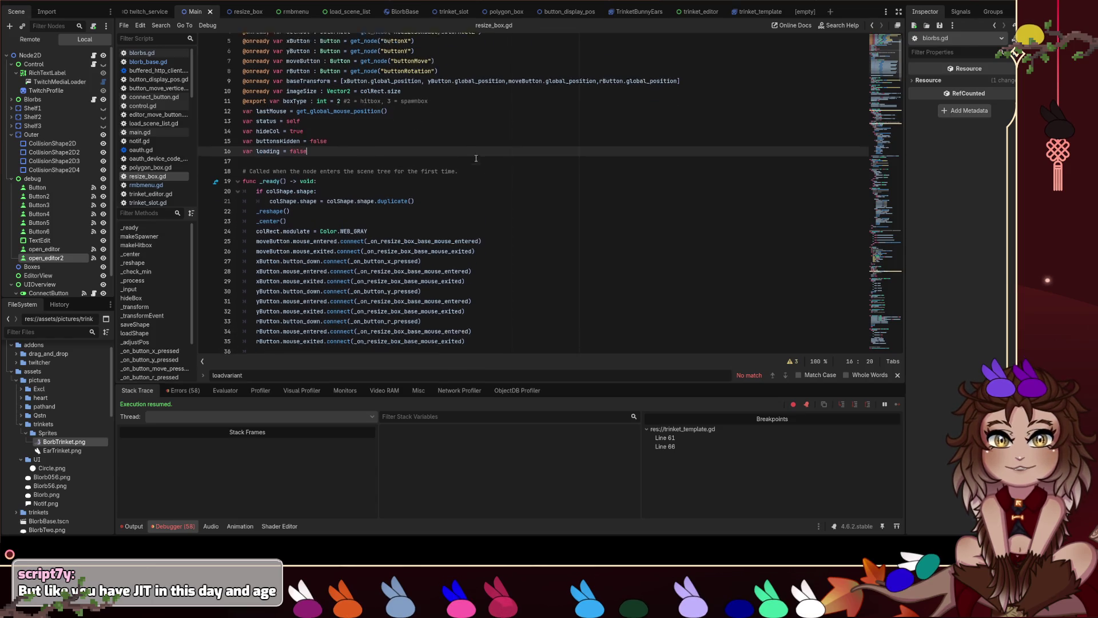
left_click(160, 185)
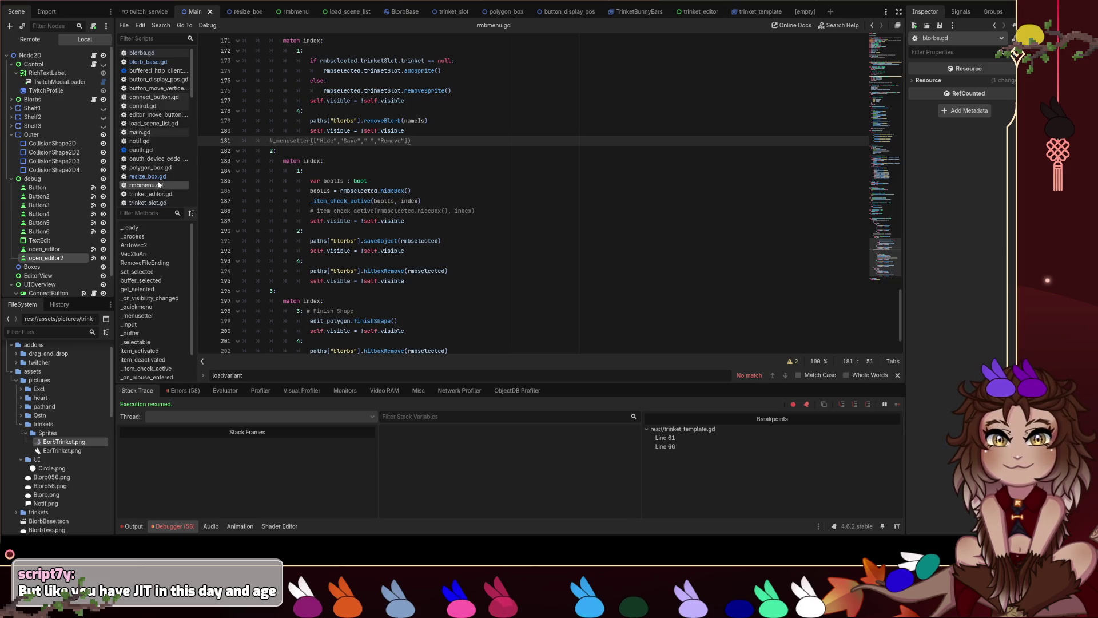
left_click(153, 176)
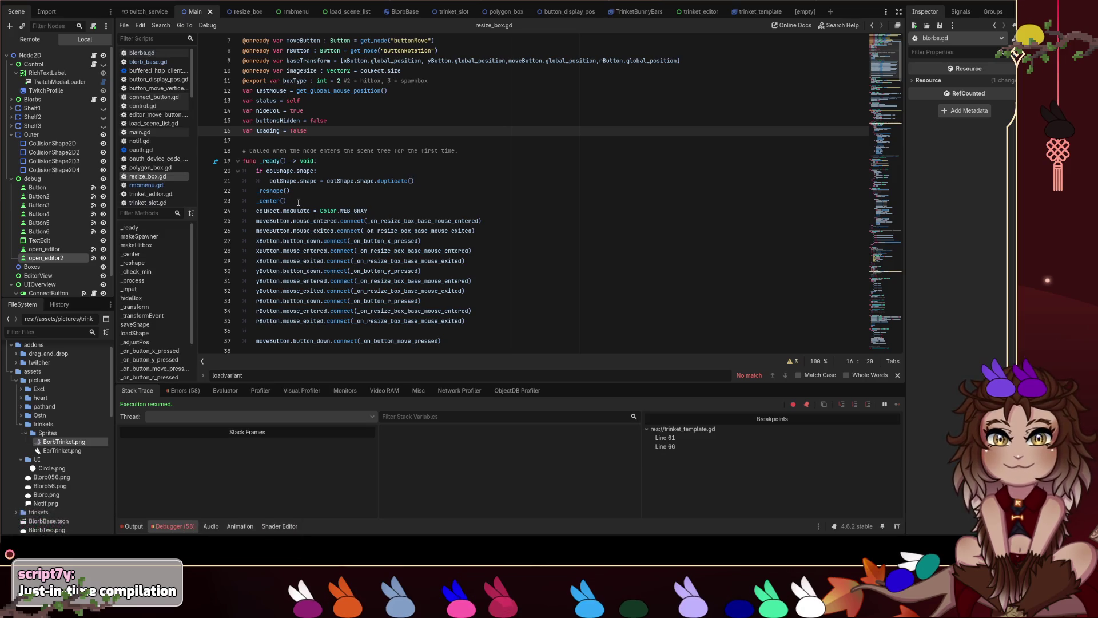
scroll(321, 172, "down", 1)
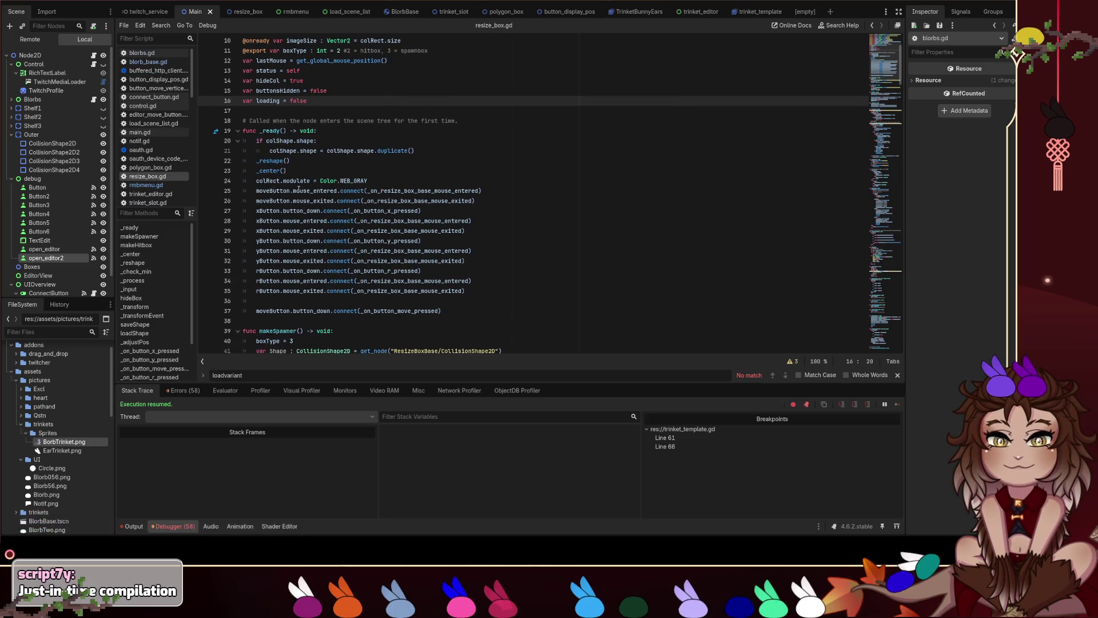
scroll(349, 160, "up", 3)
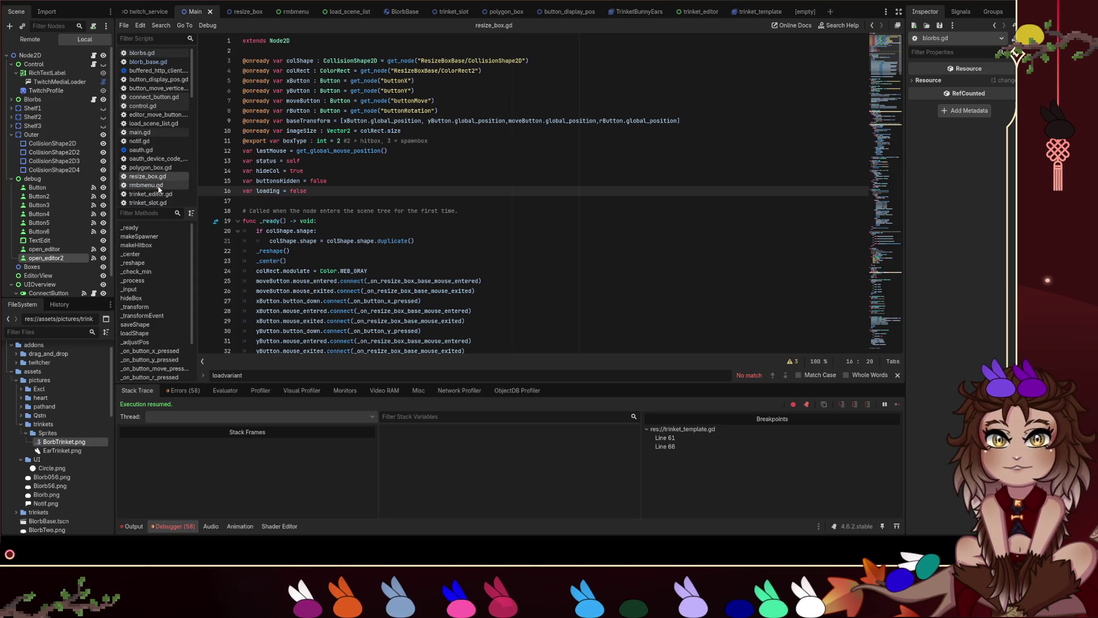
left_click(158, 187)
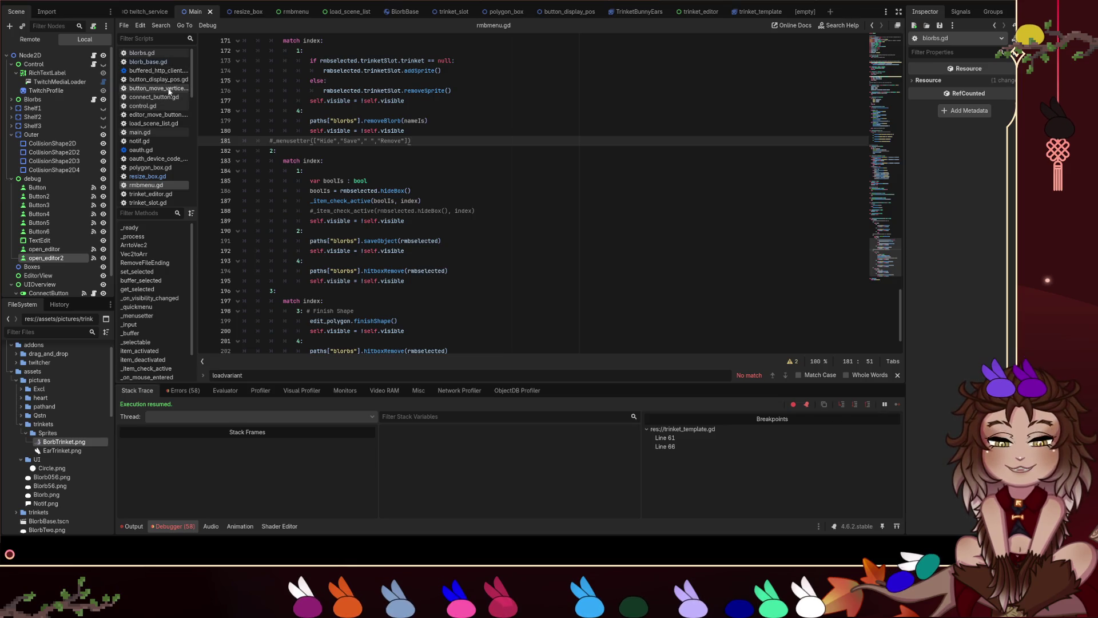
scroll(169, 192, "down", 1)
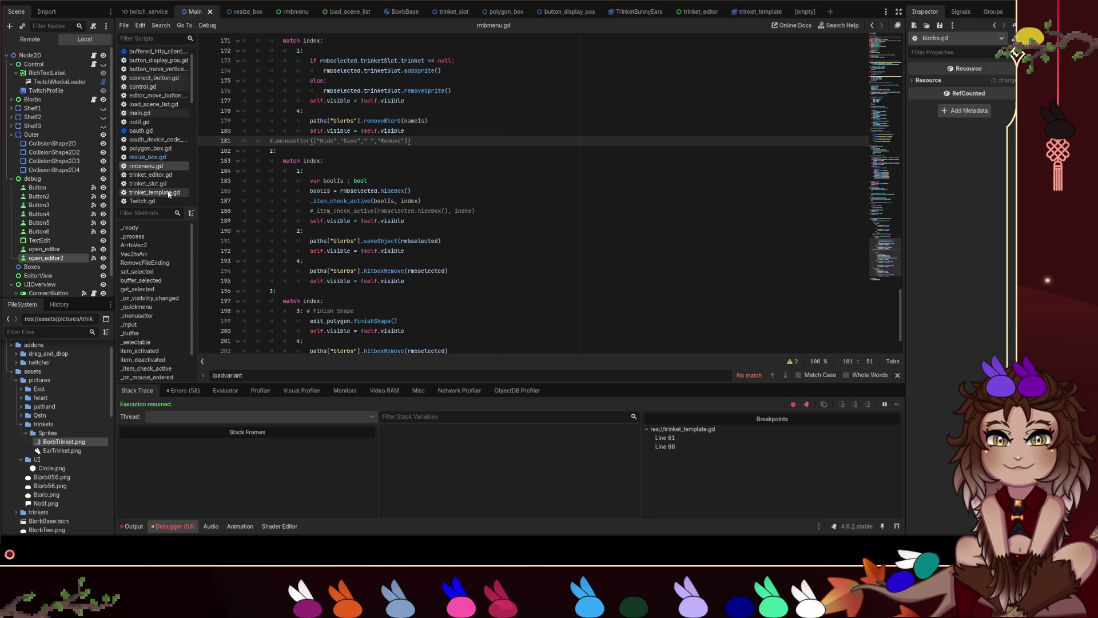
Open trinket_template.gd and delete its breakpoints on lines 61 and 66.
left_click(169, 194)
left_click(205, 191)
left_click(206, 241)
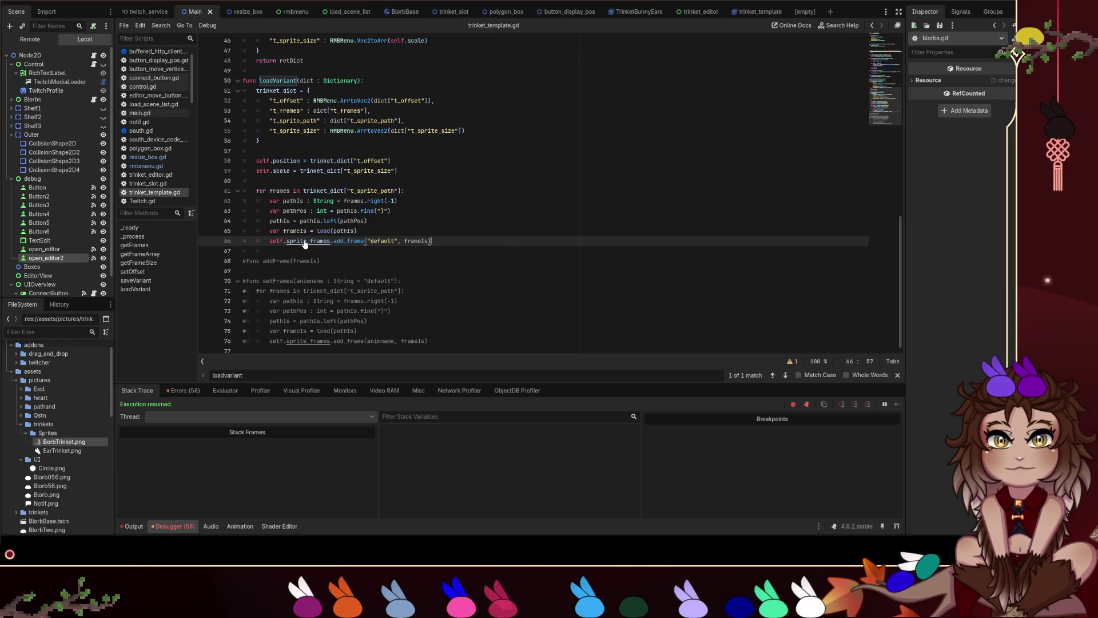
Open the AnimatedSprite2D help for sprite_frames and search the page for 'unique'.
left_click(305, 241, "ctrl")
scroll(555, 199, "up", 5)
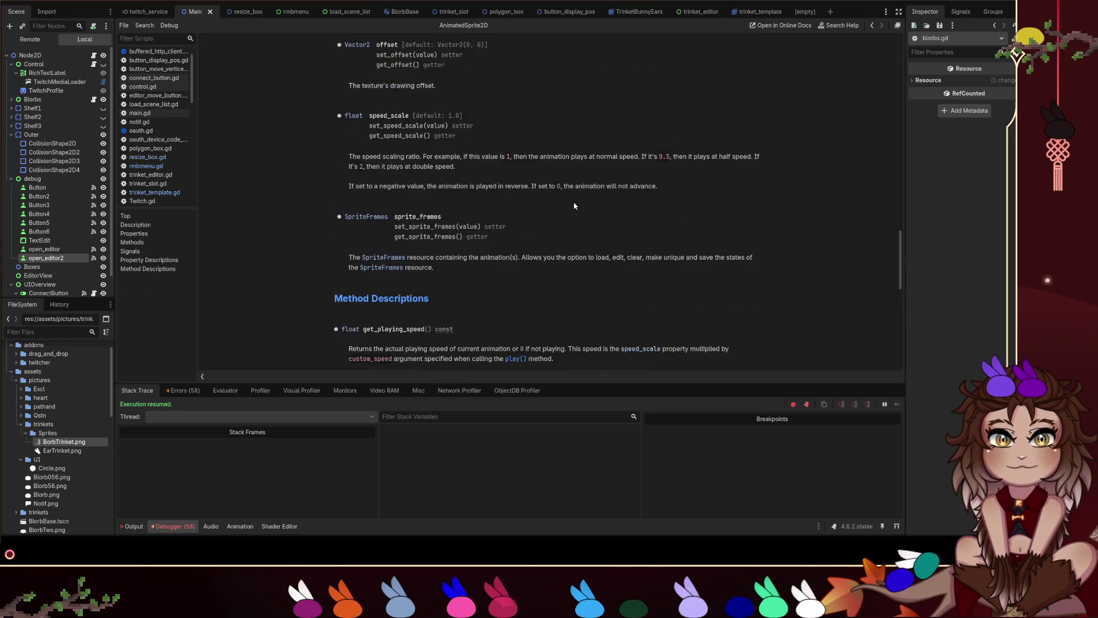
key("ctrl+f")
type("make")
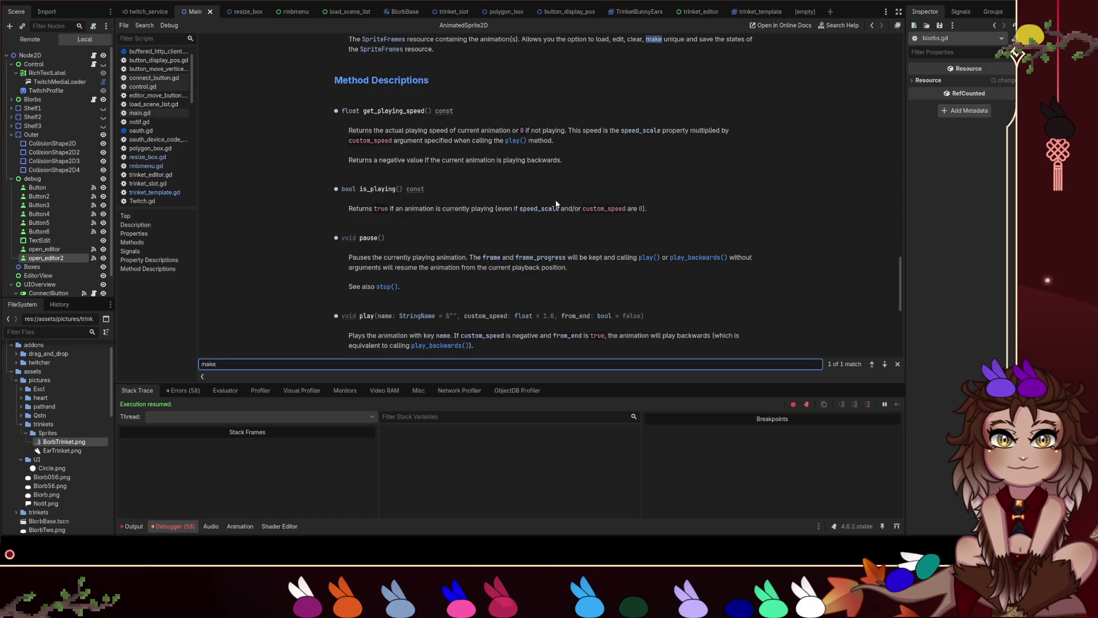
key("ctrl+a")
type("uniqueu")
key("BackSpace")
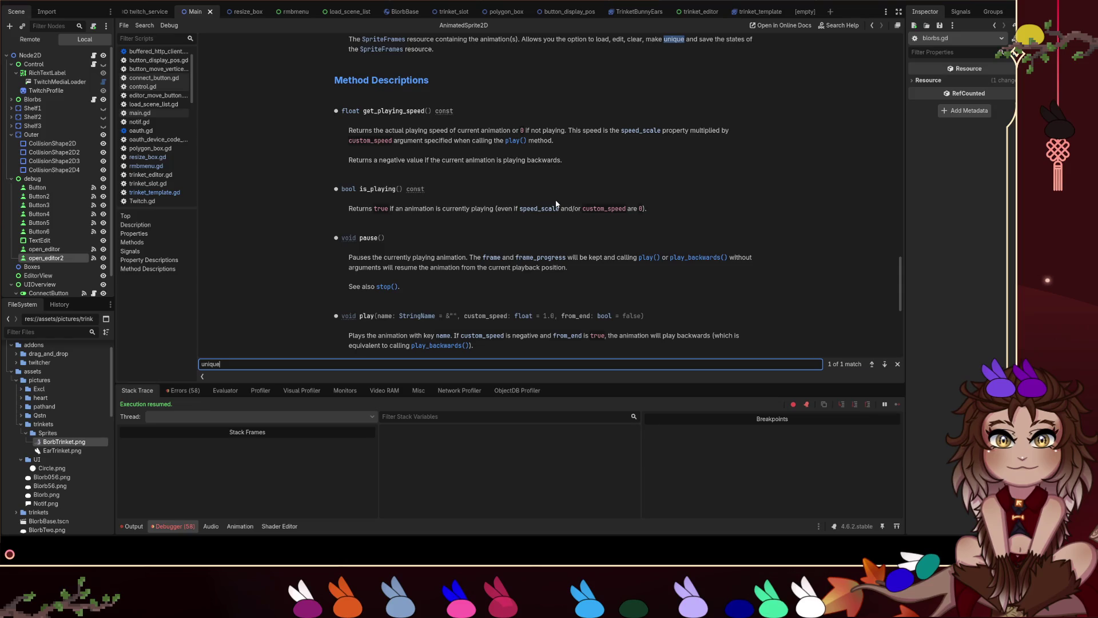
key("BackSpace")
key("BackSpace")
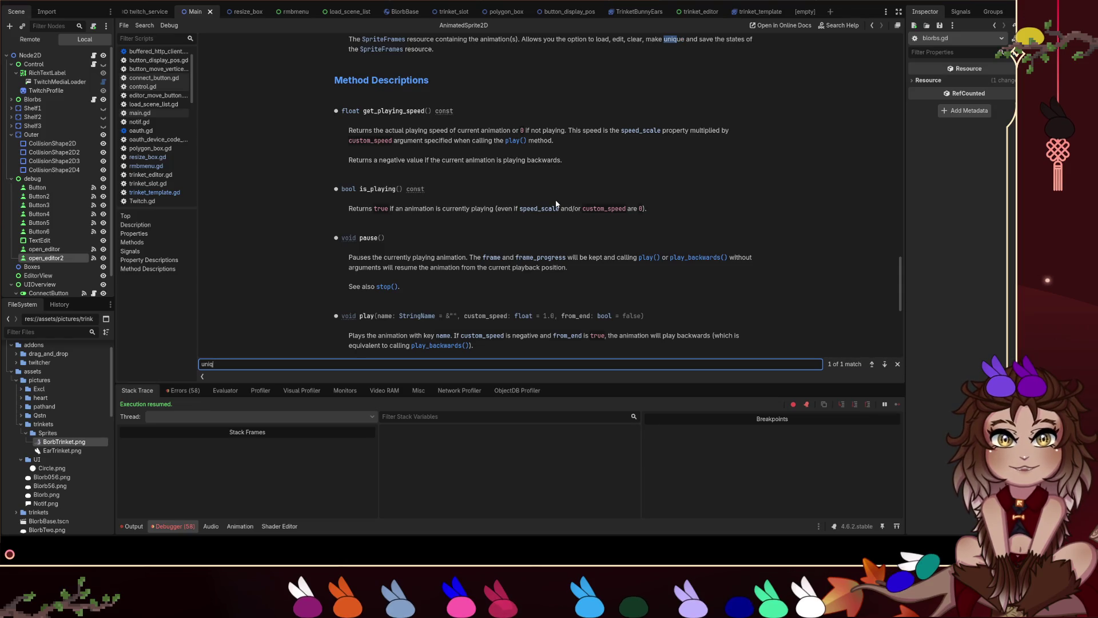
Read through the sprite_frames documentation and follow the link to the SpriteFrames class reference.
scroll(688, 104, "up", 4)
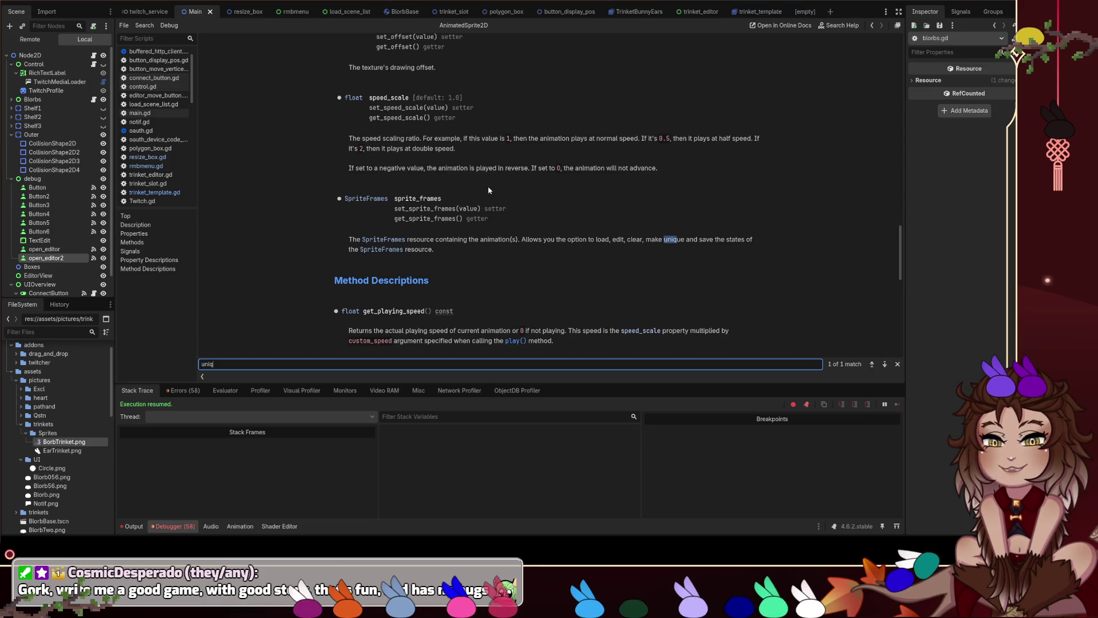
scroll(489, 190, "down", 3)
scroll(481, 183, "down", 7)
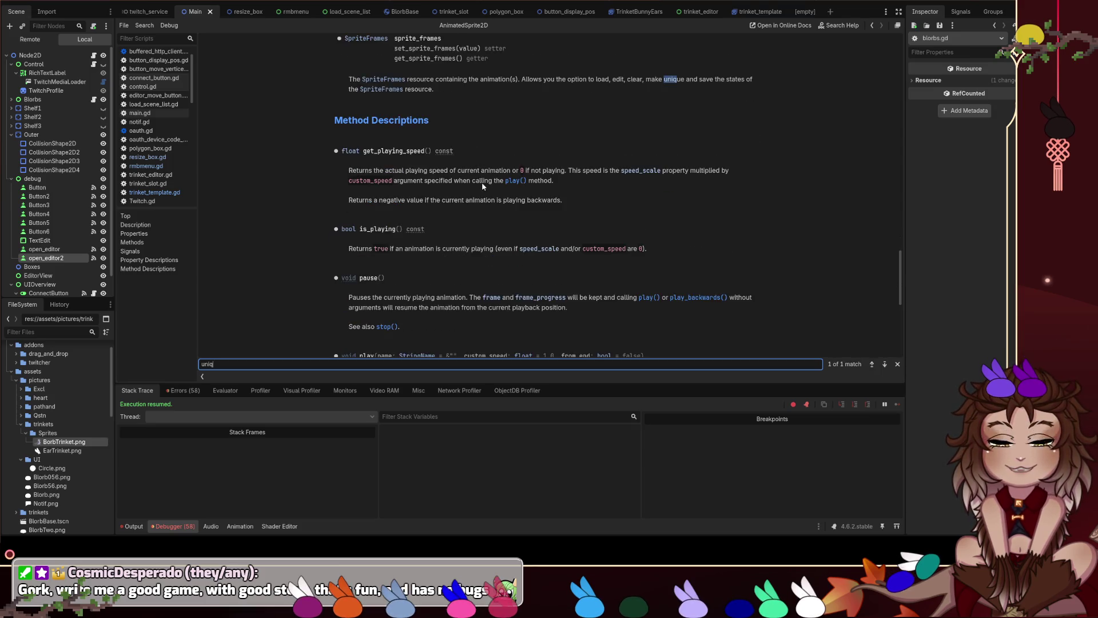
scroll(483, 180, "down", 3)
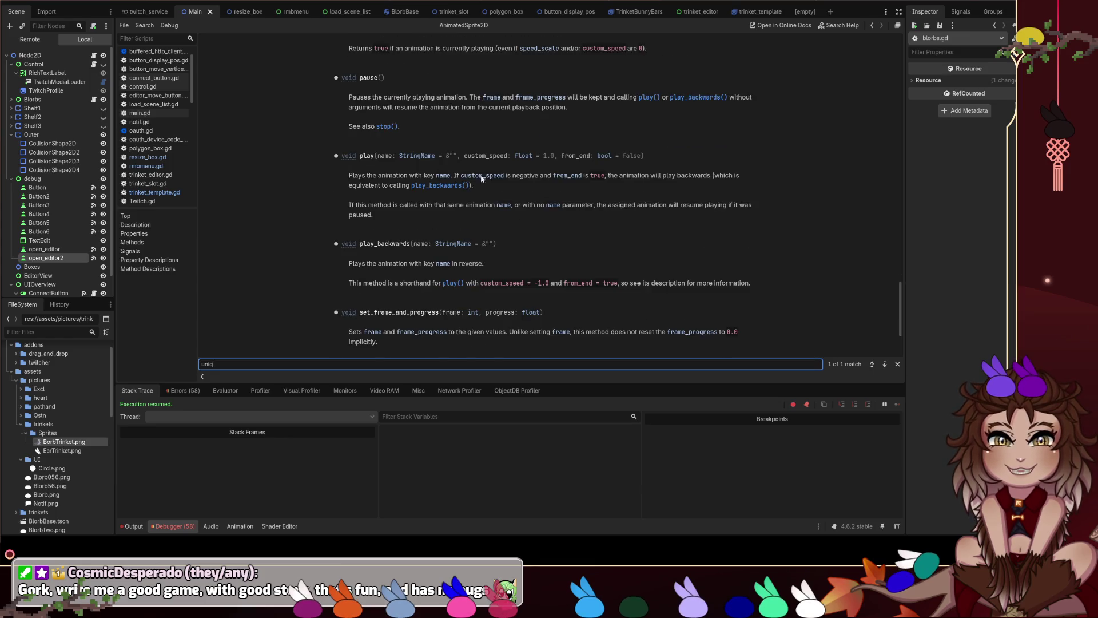
scroll(483, 184, "down", 5)
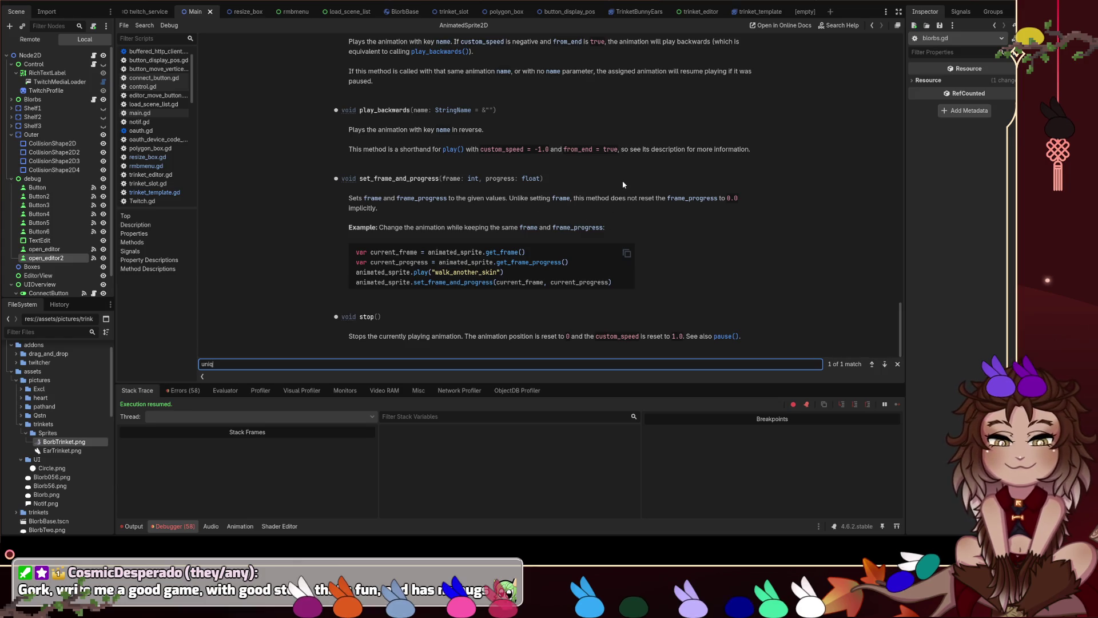
scroll(638, 205, "up", 7)
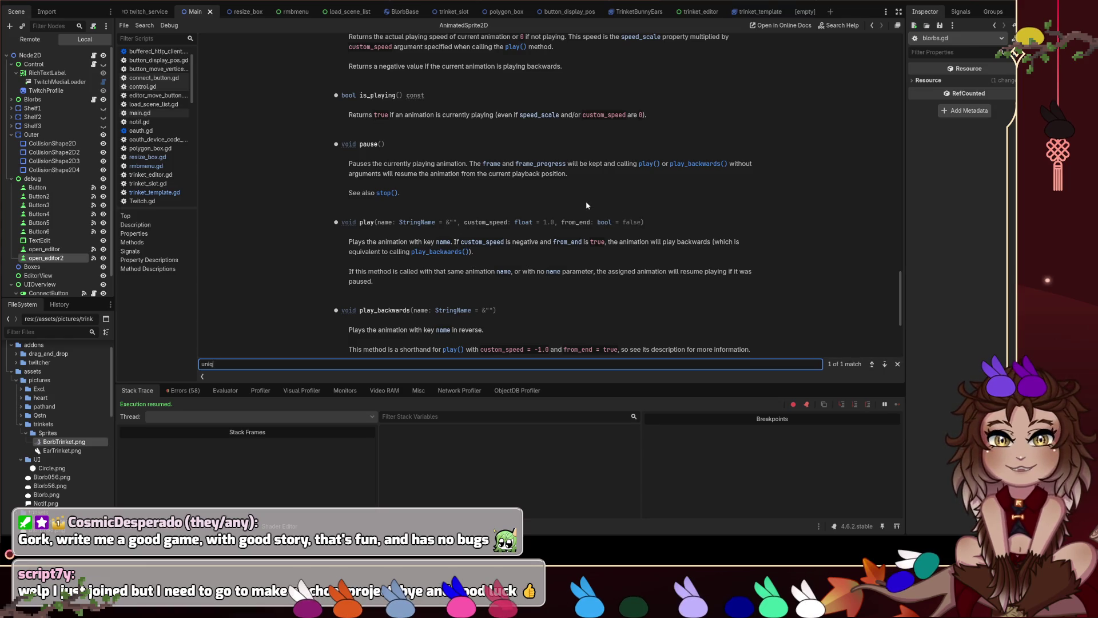
scroll(587, 203, "up", 7)
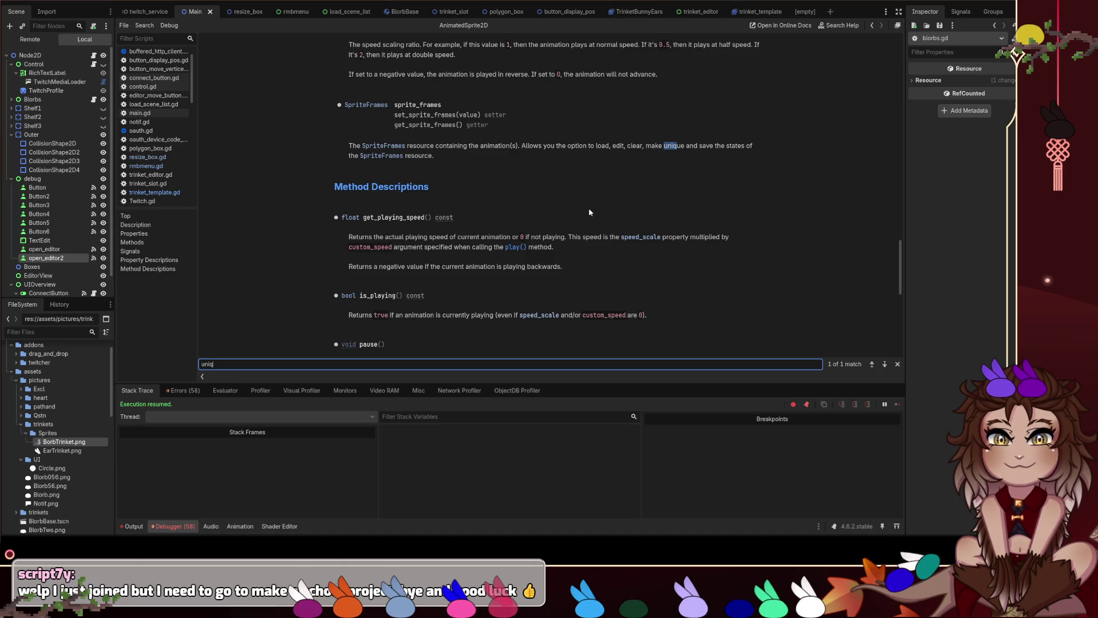
scroll(589, 208, "up", 3)
scroll(585, 203, "up", 7)
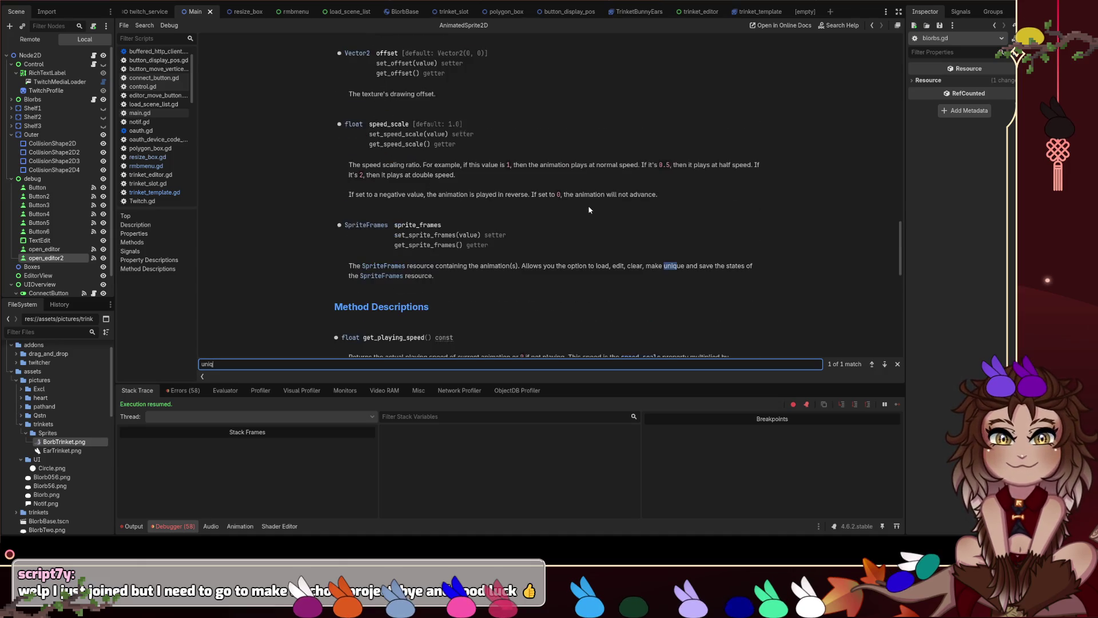
scroll(575, 206, "up", 10)
scroll(581, 210, "up", 12)
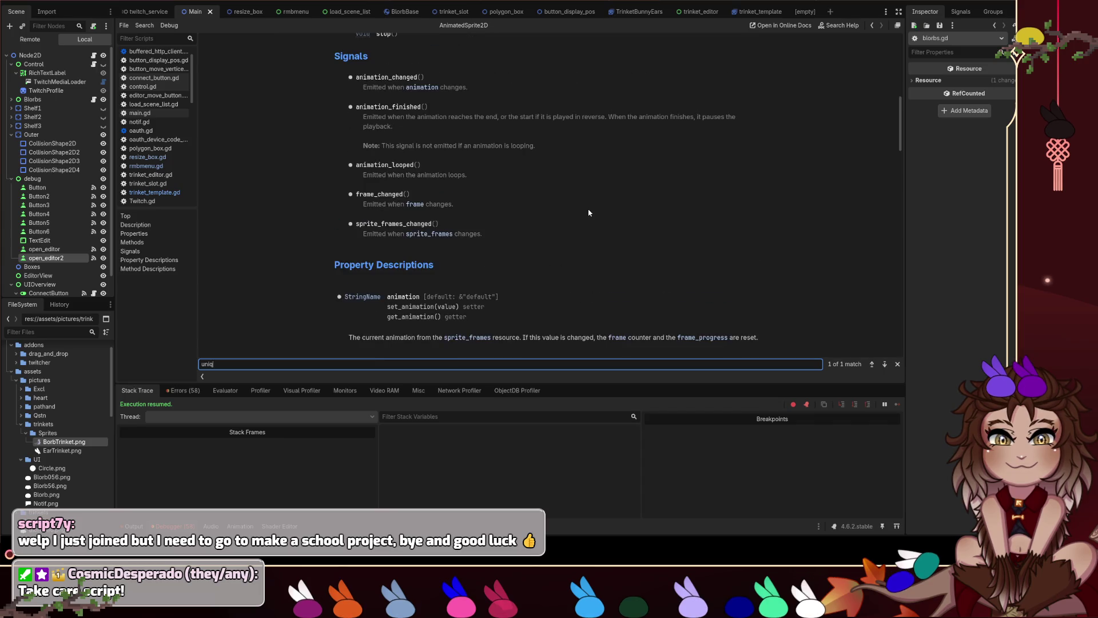
scroll(588, 212, "up", 4)
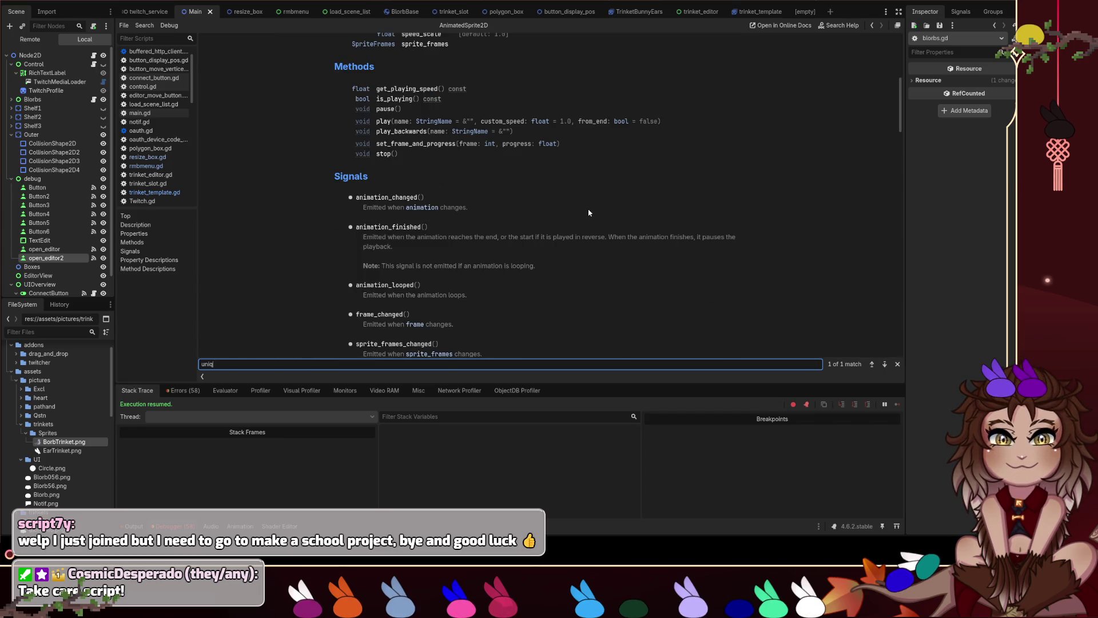
scroll(589, 212, "up", 4)
scroll(588, 209, "up", 6)
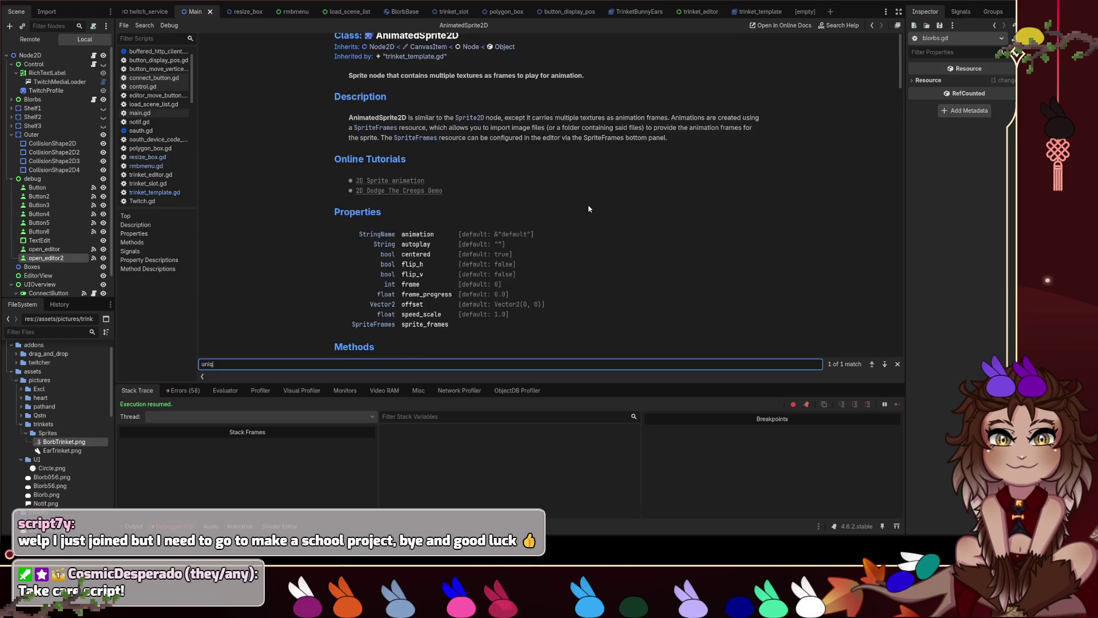
left_click(403, 143)
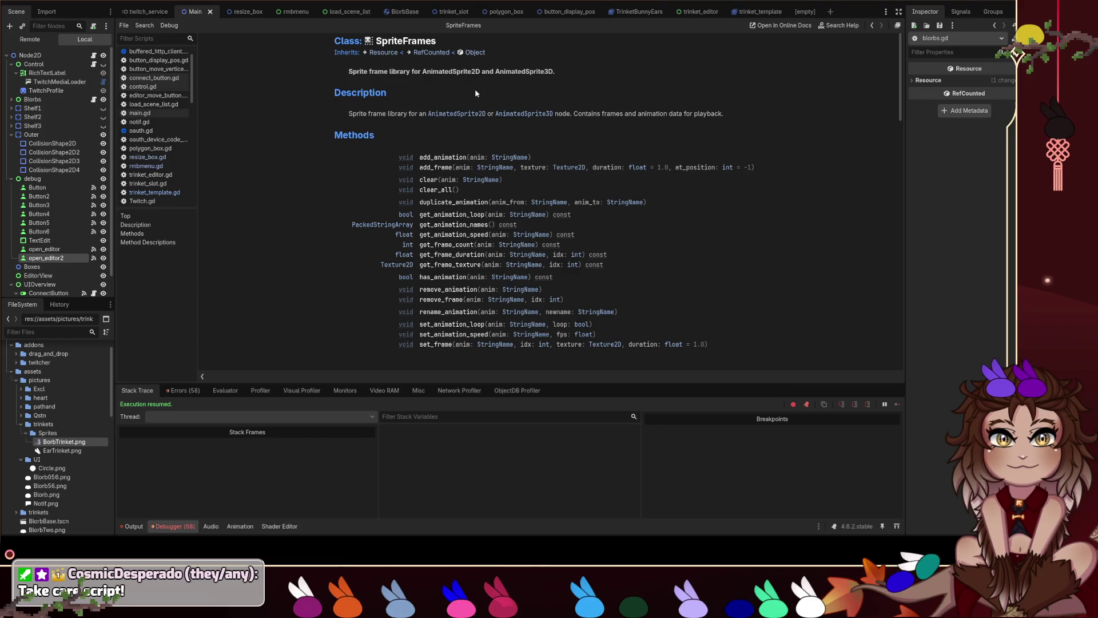
scroll(483, 97, "down", 1)
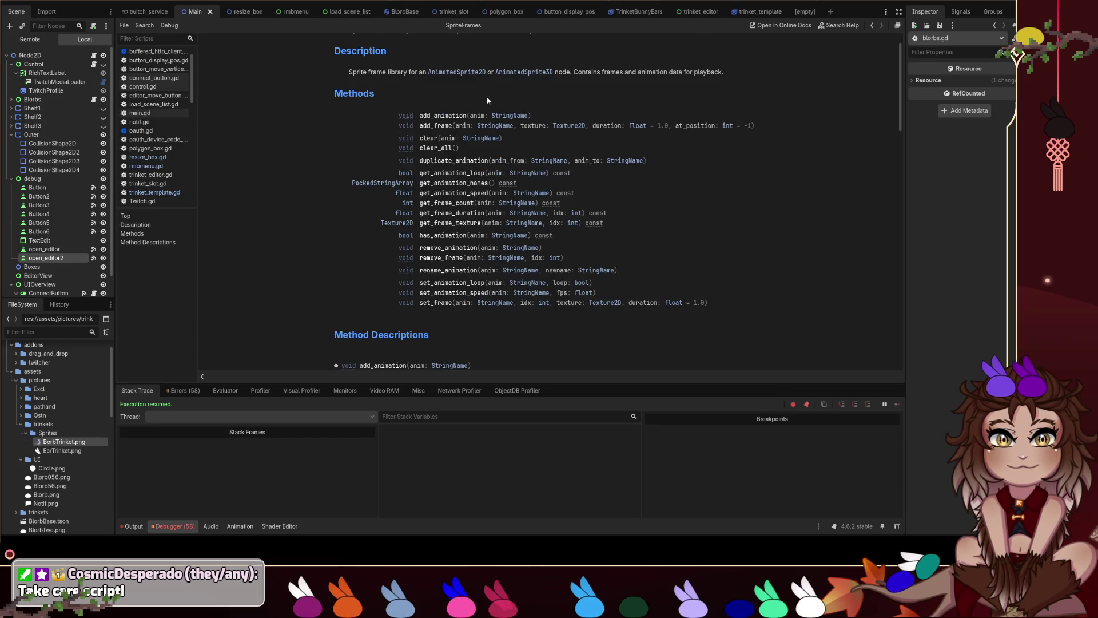
left_click(460, 167)
scroll(459, 166, "up", 10)
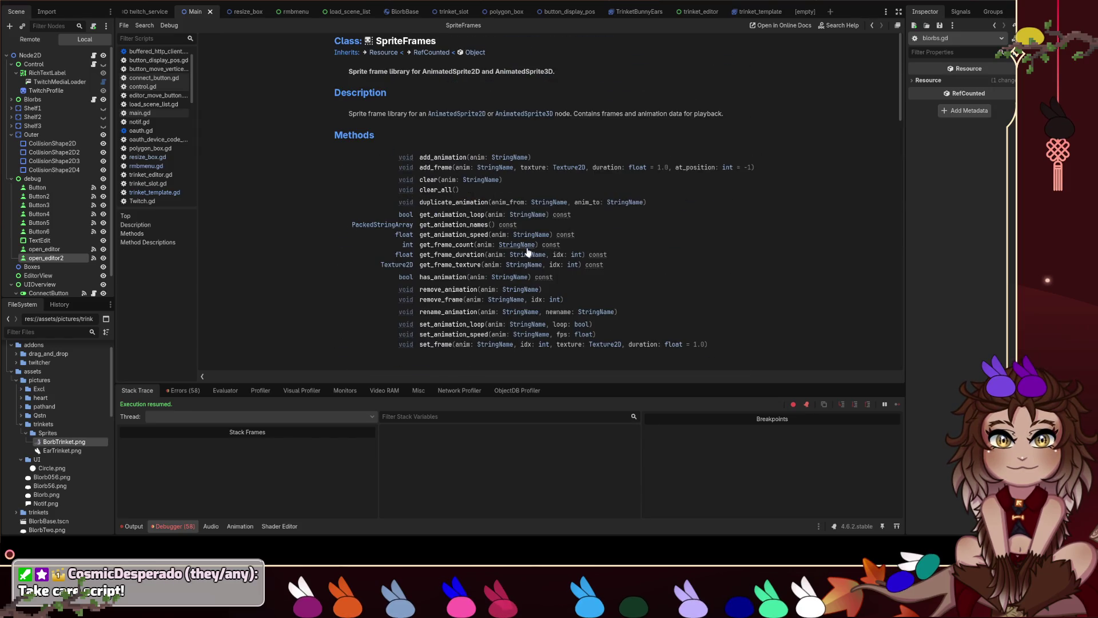
key("ctrl+f")
type("unique")
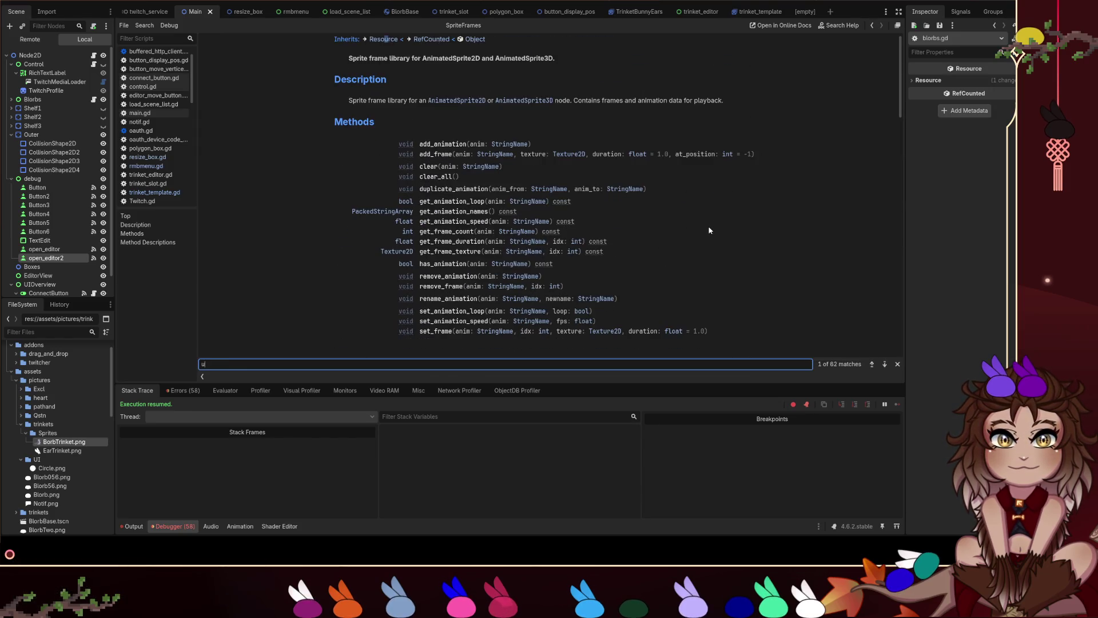
key("ctrl+a")
key("BackSpace")
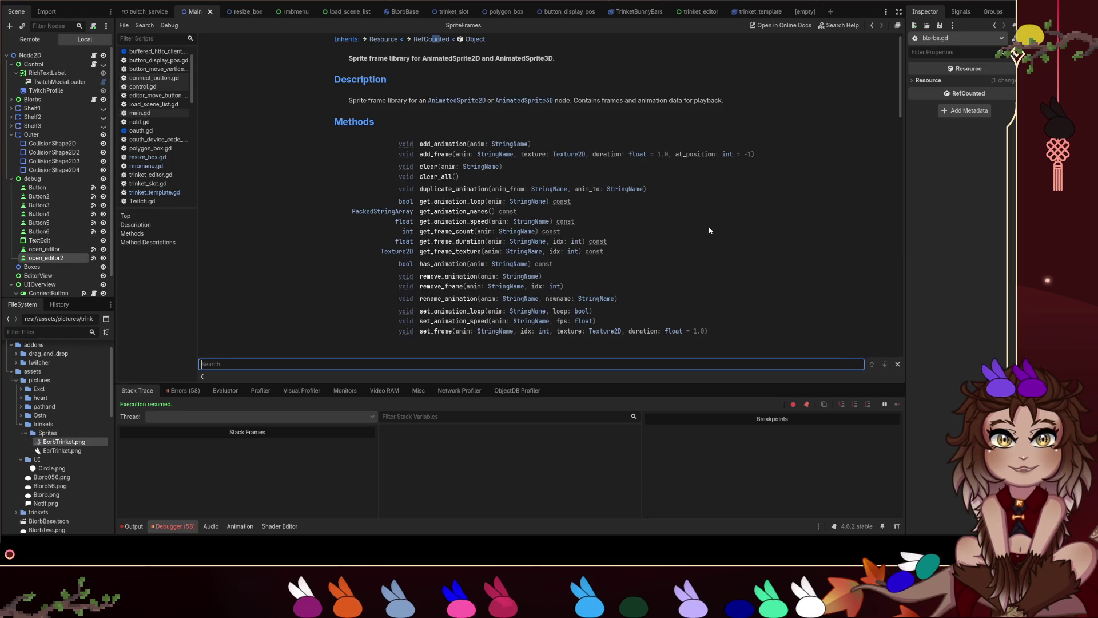
left_click(622, 73)
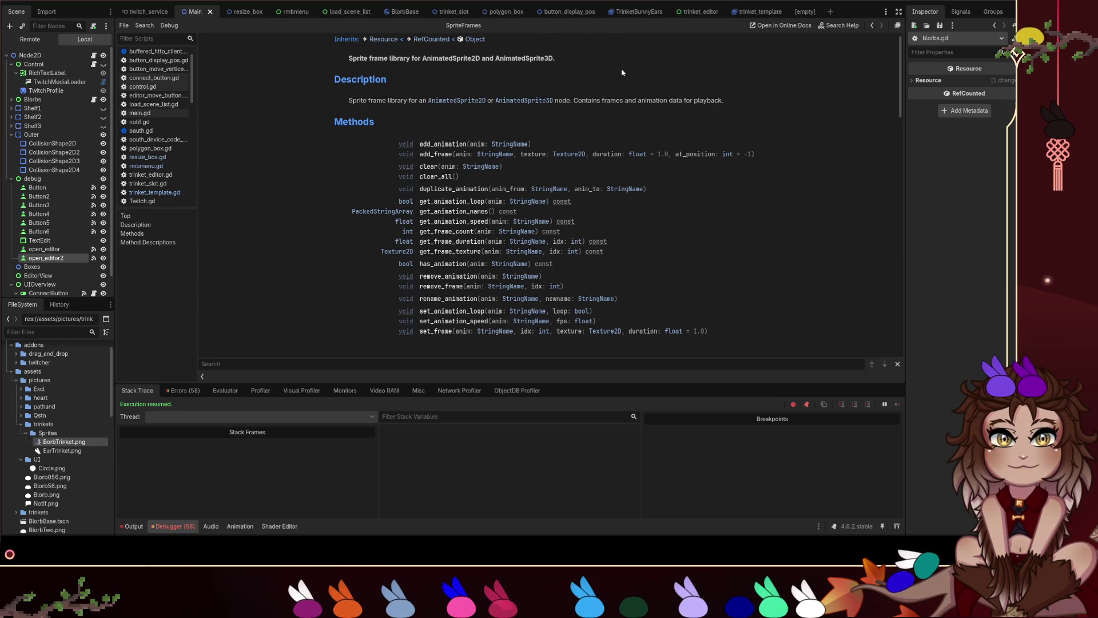
scroll(640, 101, "down", 5)
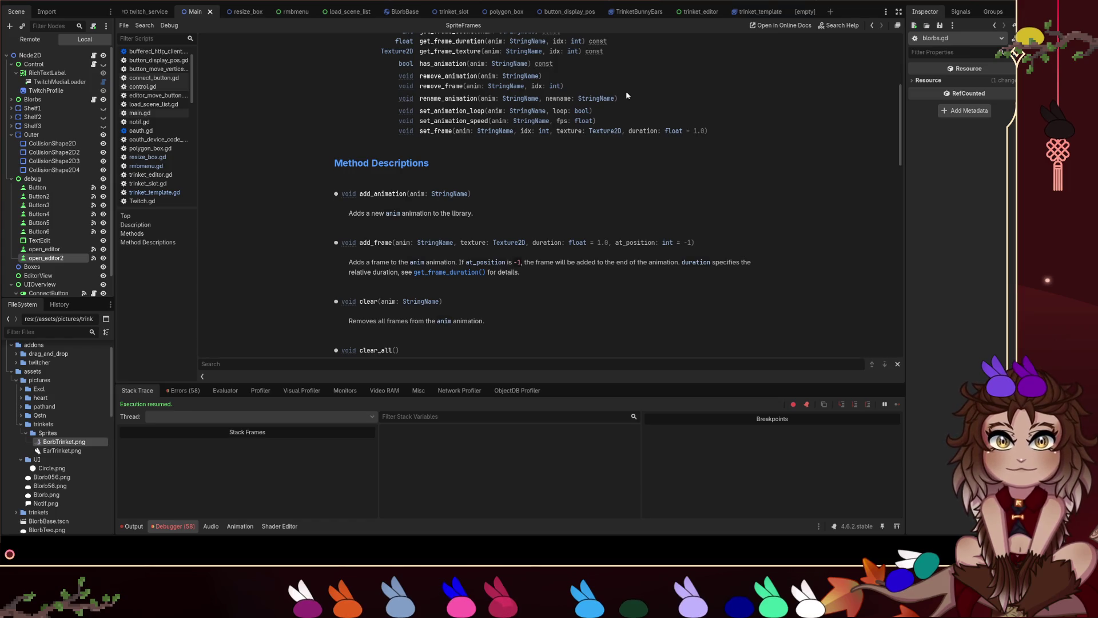
scroll(630, 103, "down", 3)
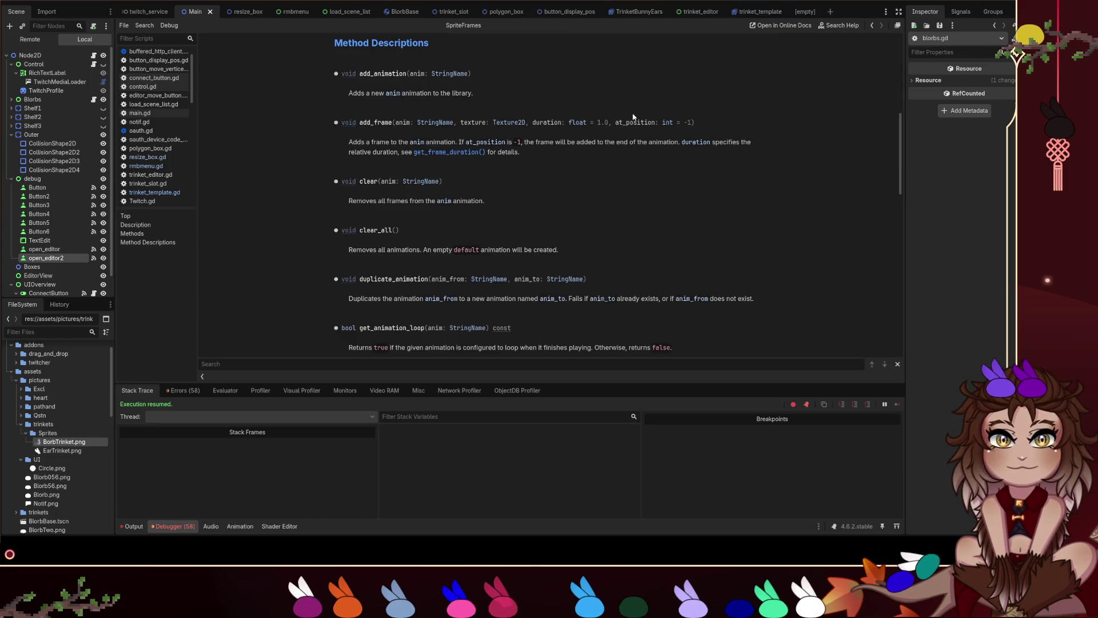
scroll(633, 147, "down", 1)
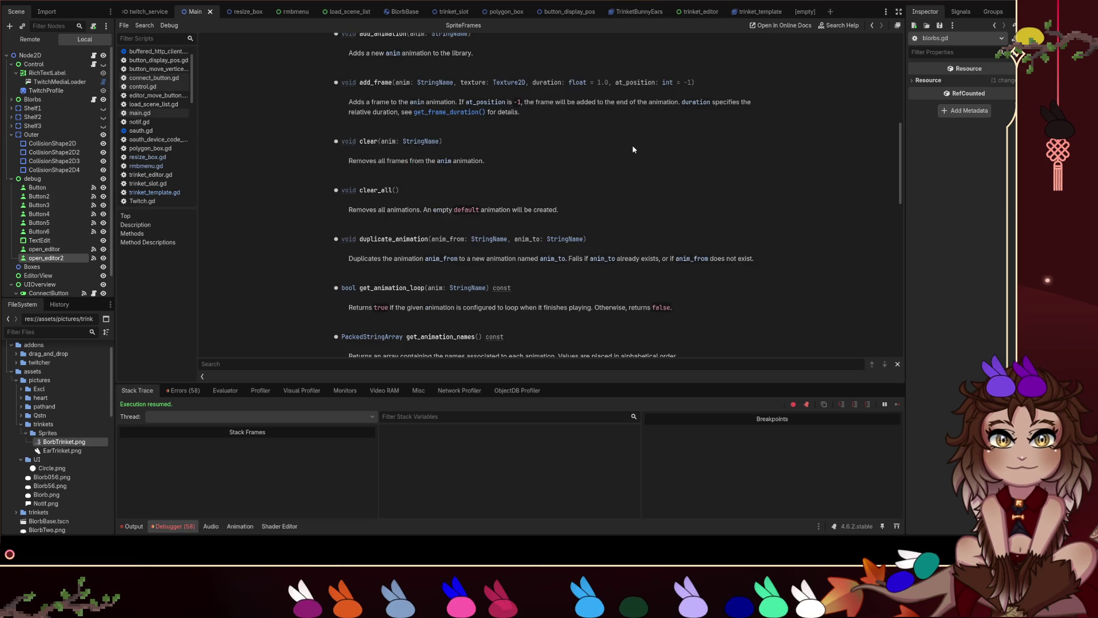
scroll(630, 156, "down", 2)
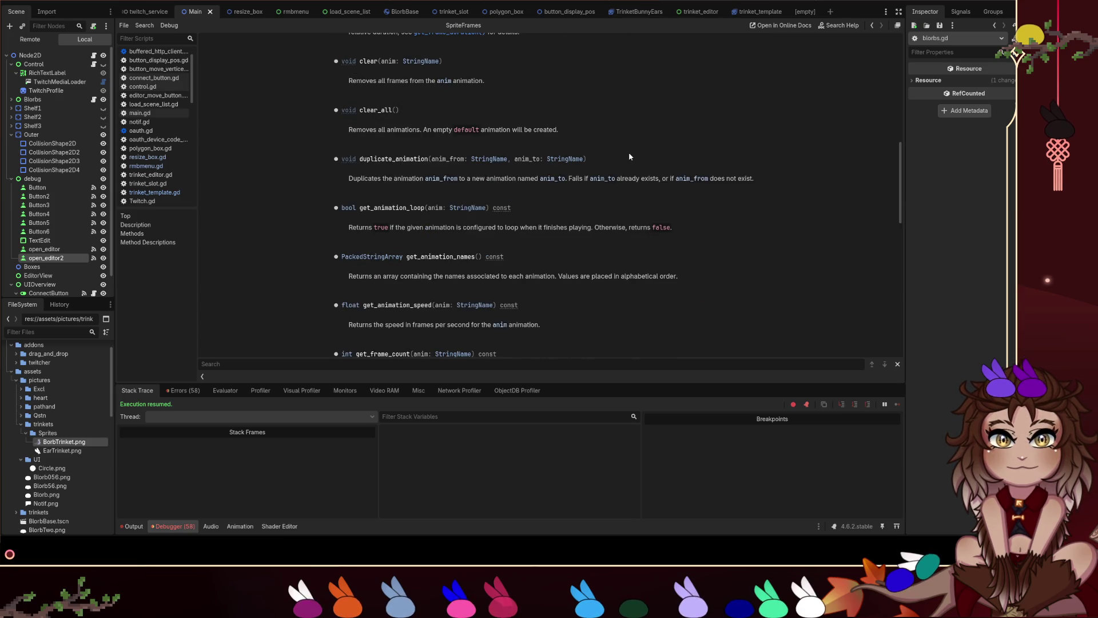
scroll(630, 156, "down", 3)
scroll(630, 156, "down", 5)
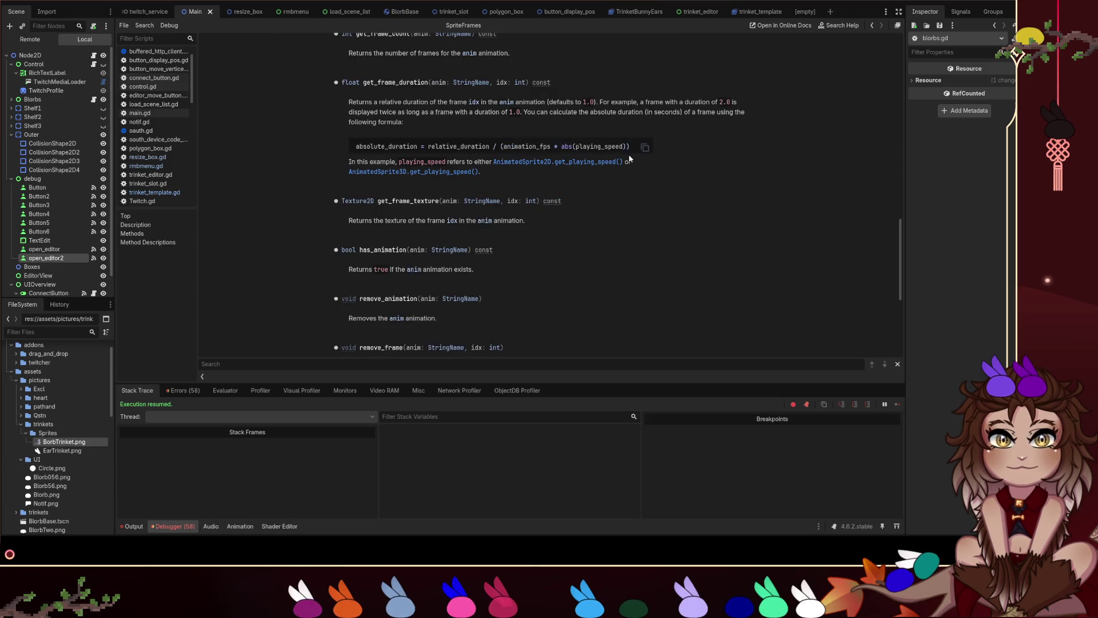
scroll(630, 153, "down", 3)
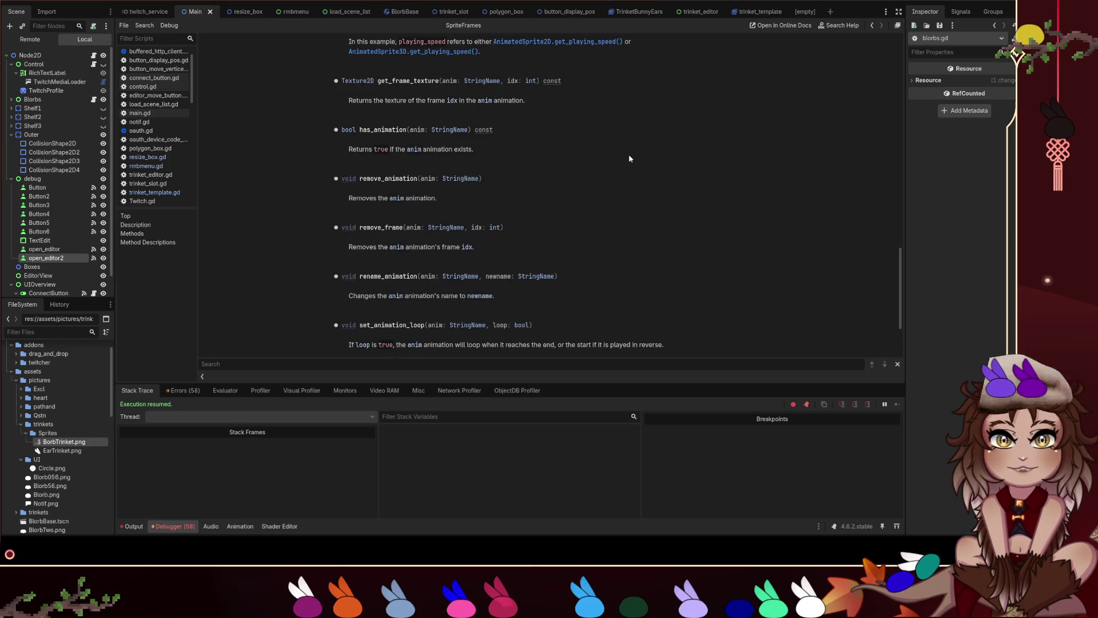
scroll(629, 155, "down", 2)
scroll(628, 153, "down", 1)
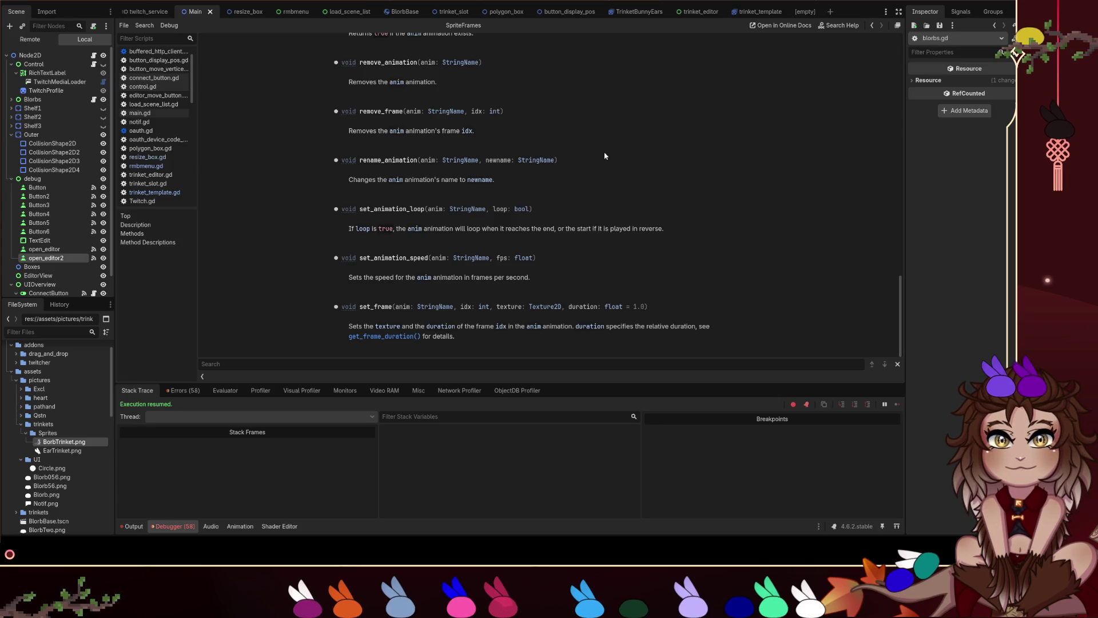
scroll(604, 154, "up", 3)
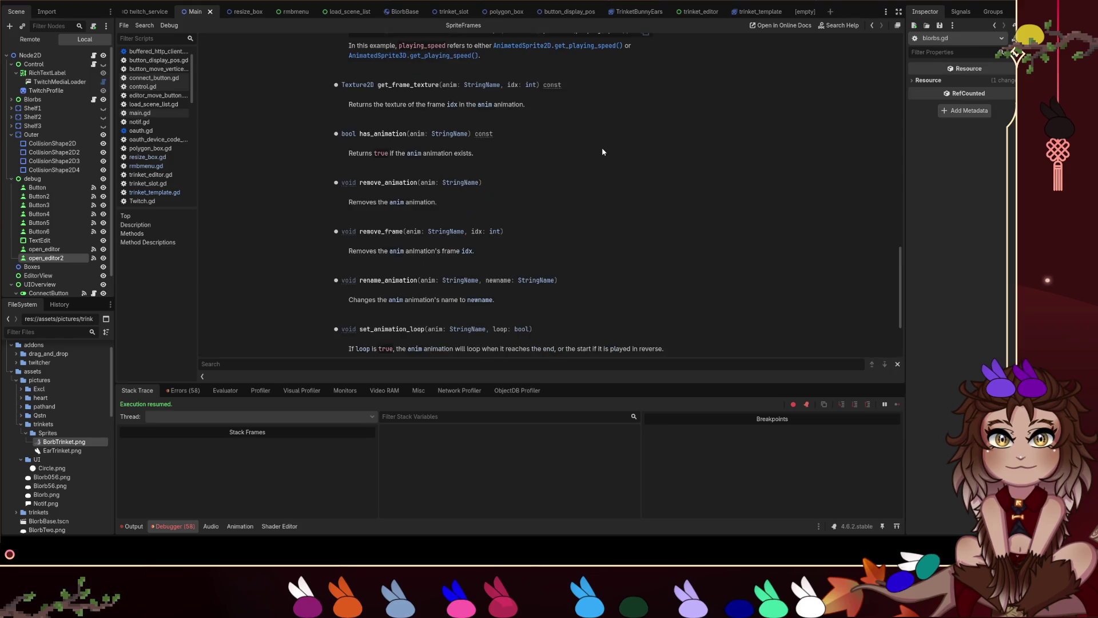
scroll(602, 152, "up", 3)
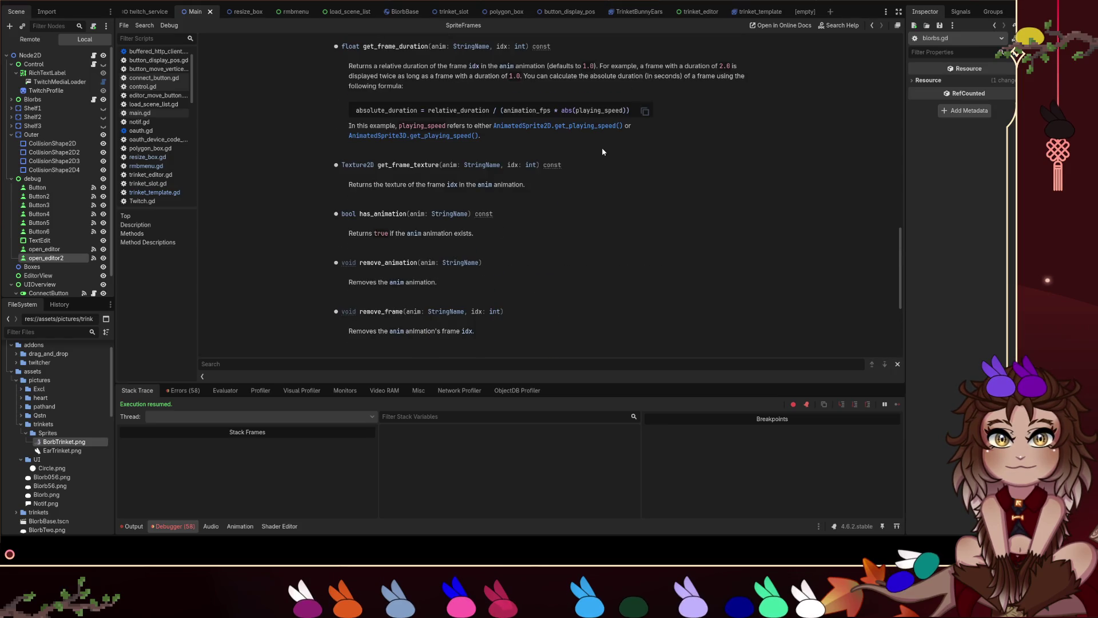
scroll(602, 151, "up", 7)
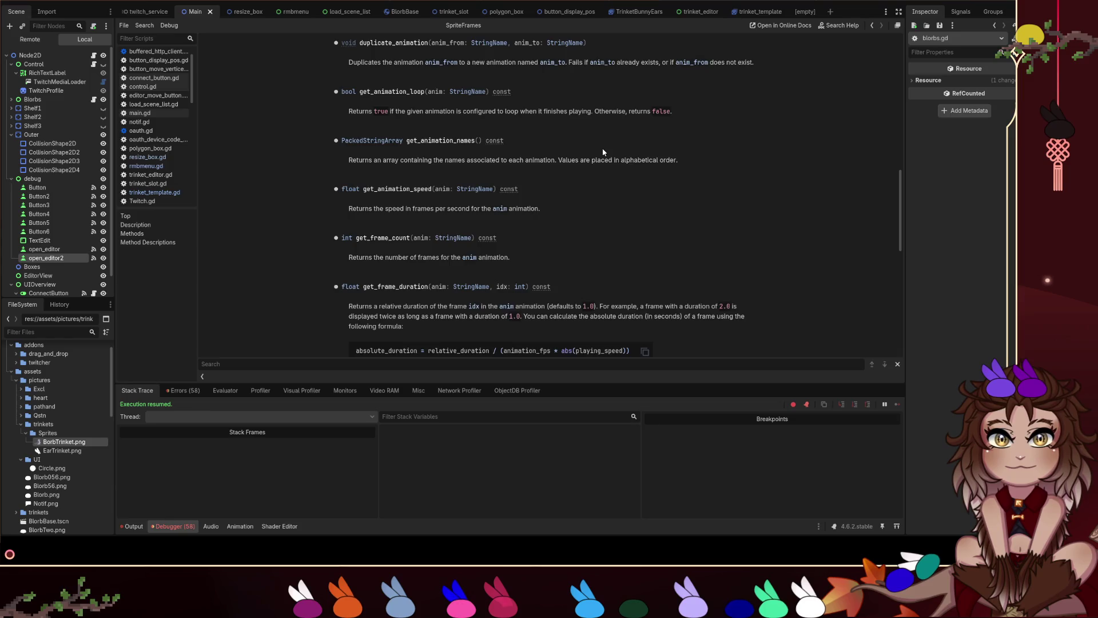
scroll(607, 153, "up", 1)
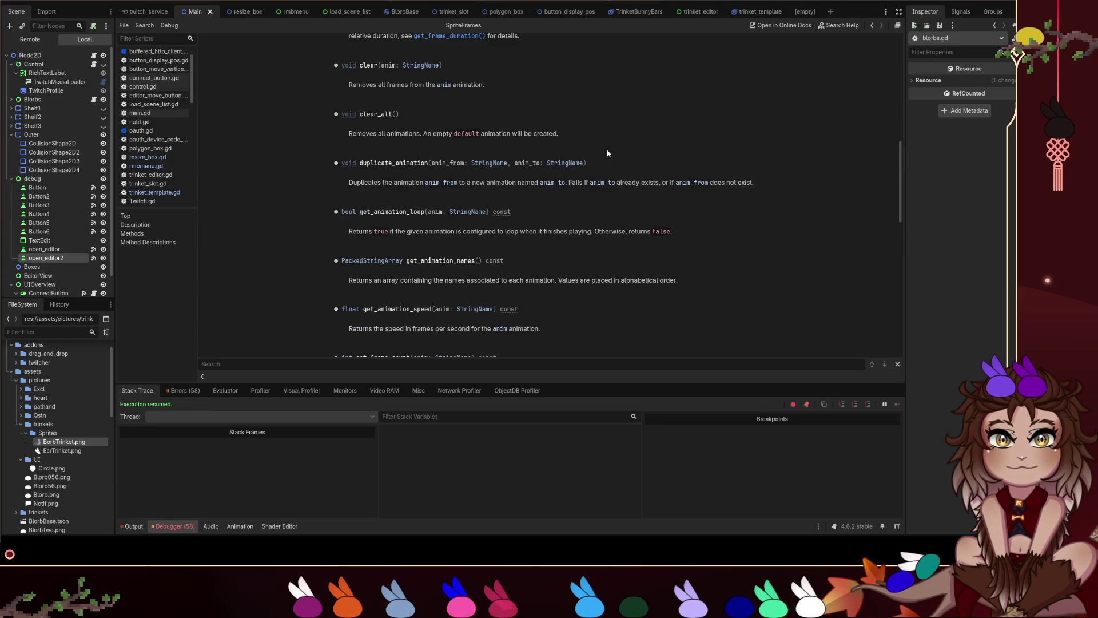
scroll(607, 152, "up", 1)
scroll(606, 151, "up", 1)
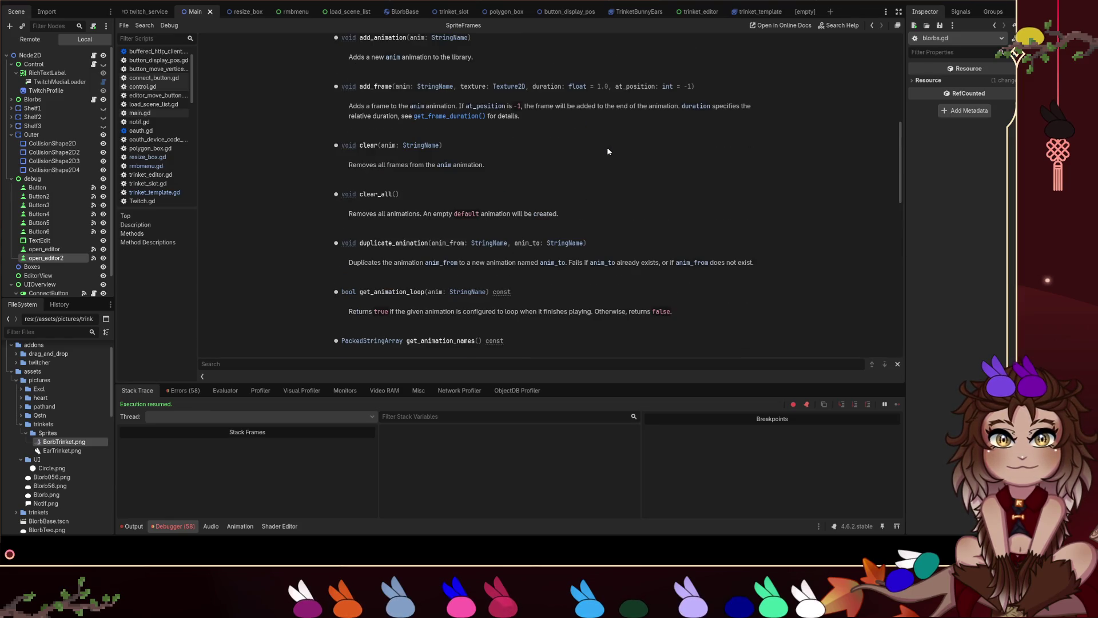
scroll(608, 151, "up", 1)
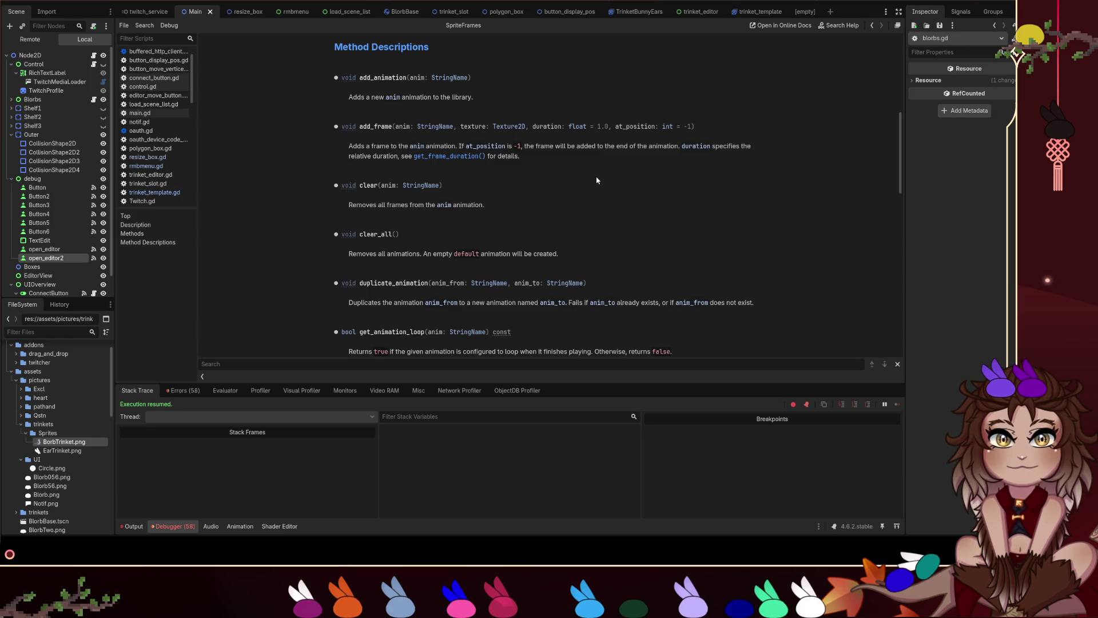
scroll(595, 171, "up", 7)
scroll(594, 170, "up", 1)
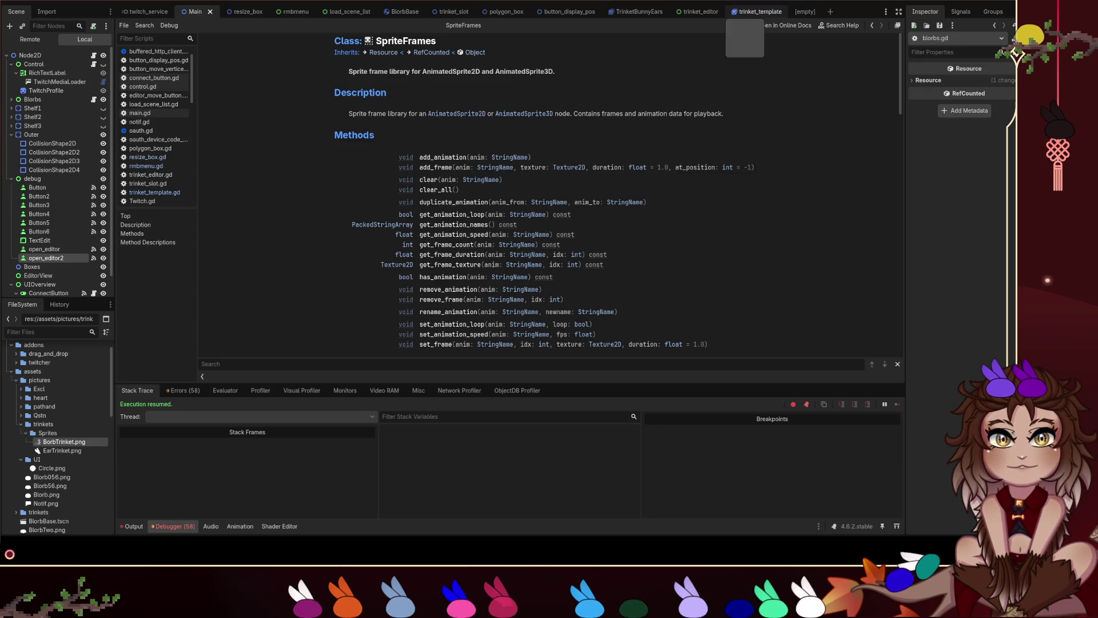
Switch through trinket_template to the trinket_editor scene and select blorbs.gd in the Scripts list.
left_click(758, 12)
left_click(690, 11)
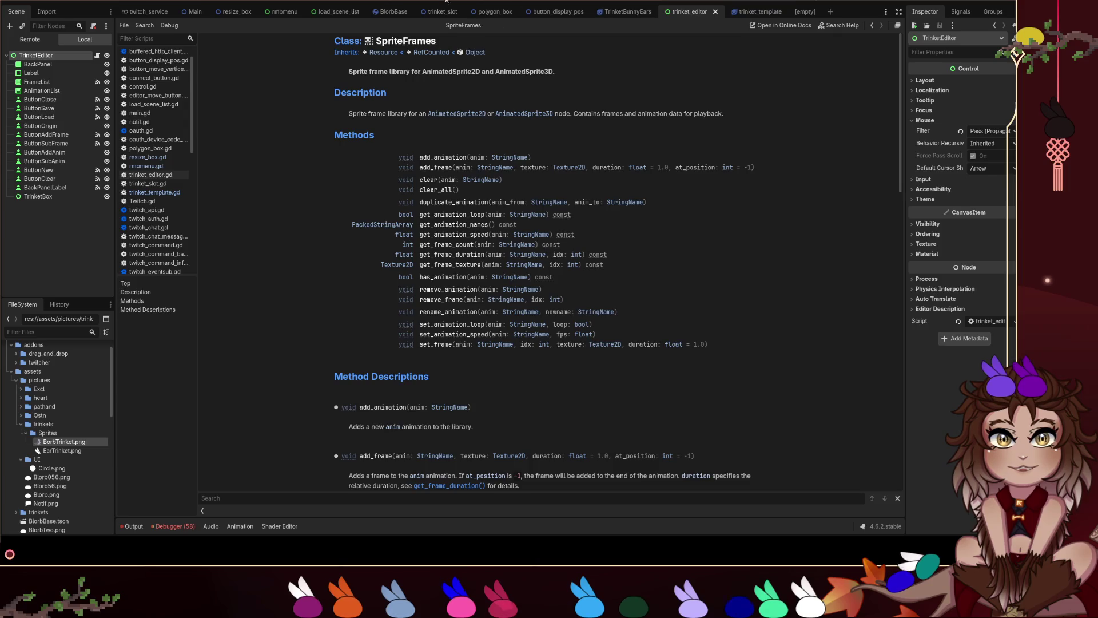
scroll(154, 92, "up", 2)
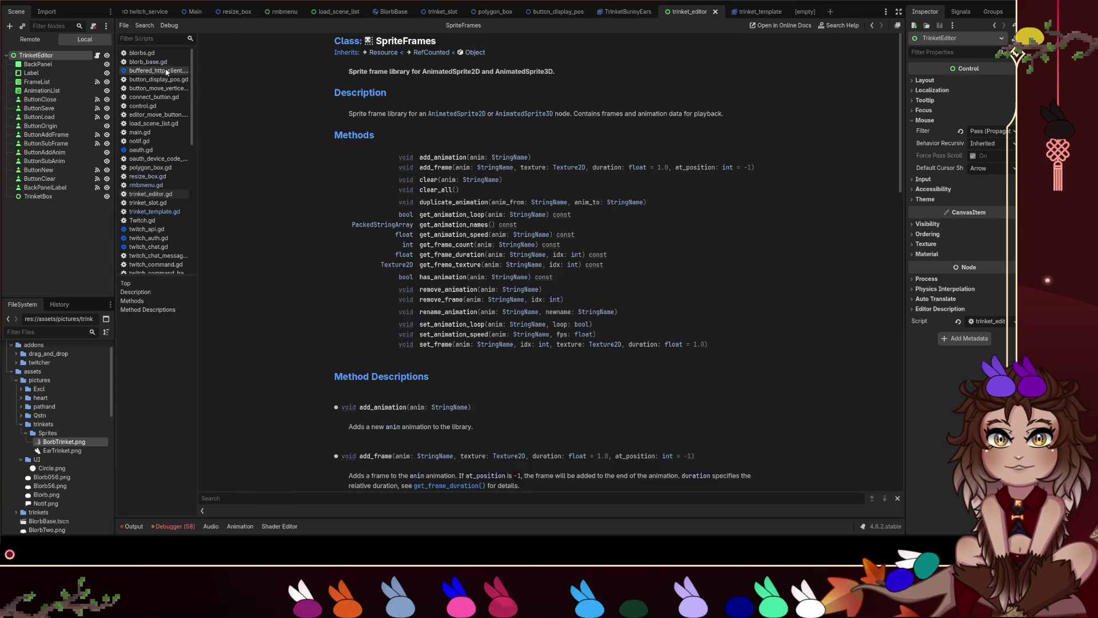
left_click(158, 55)
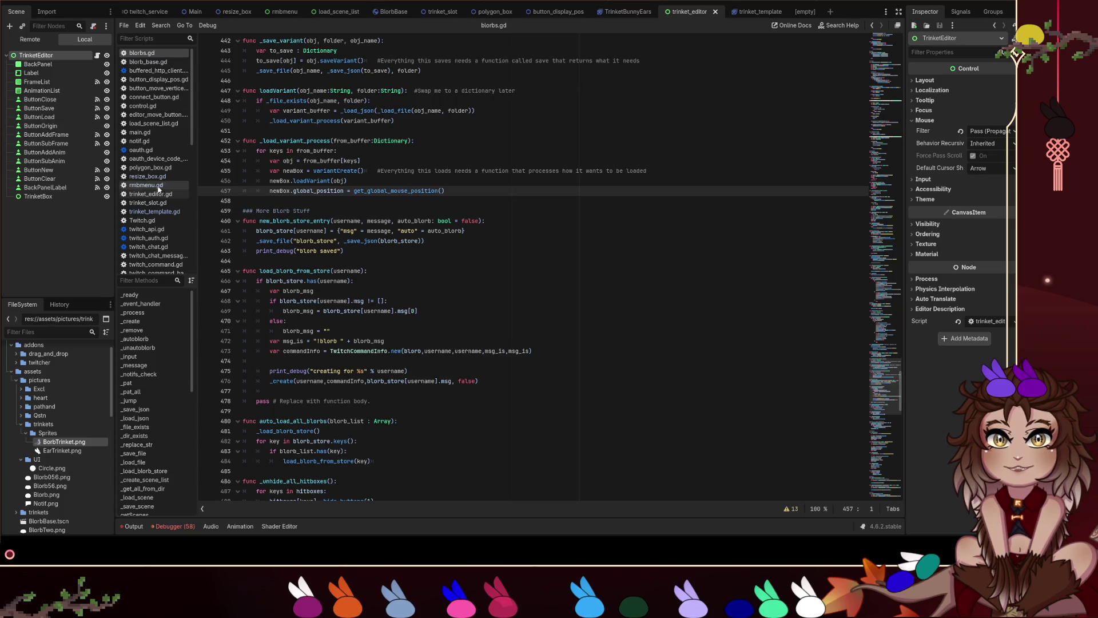
Open trinket_template.gd and insert a blank line 58 after the trinket_dict block in loadVariant.
left_click(163, 212)
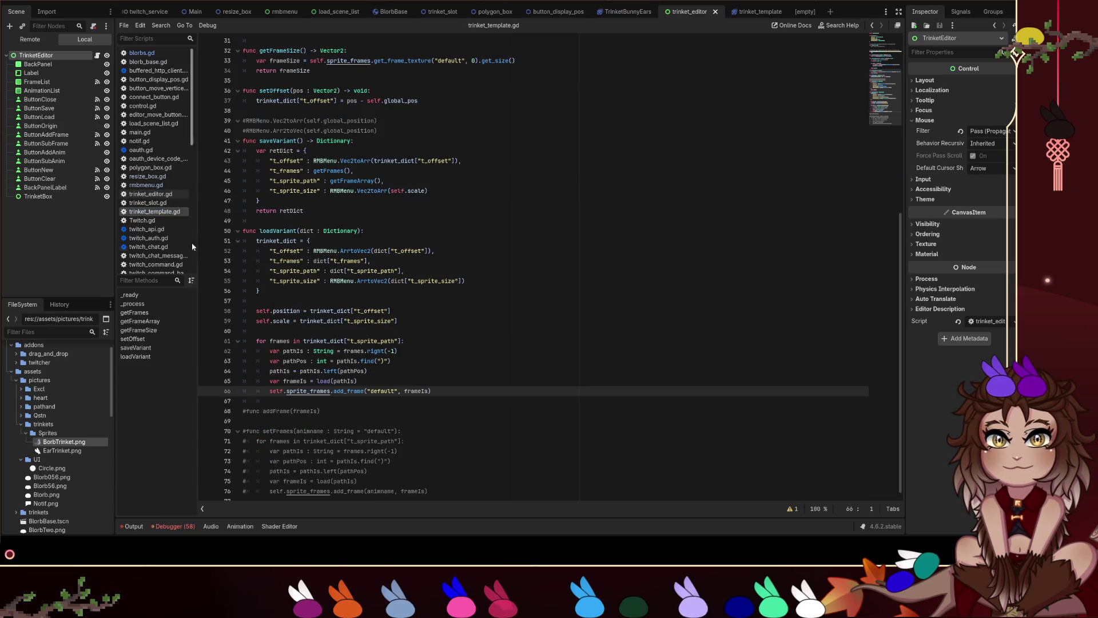
scroll(361, 334, "down", 1)
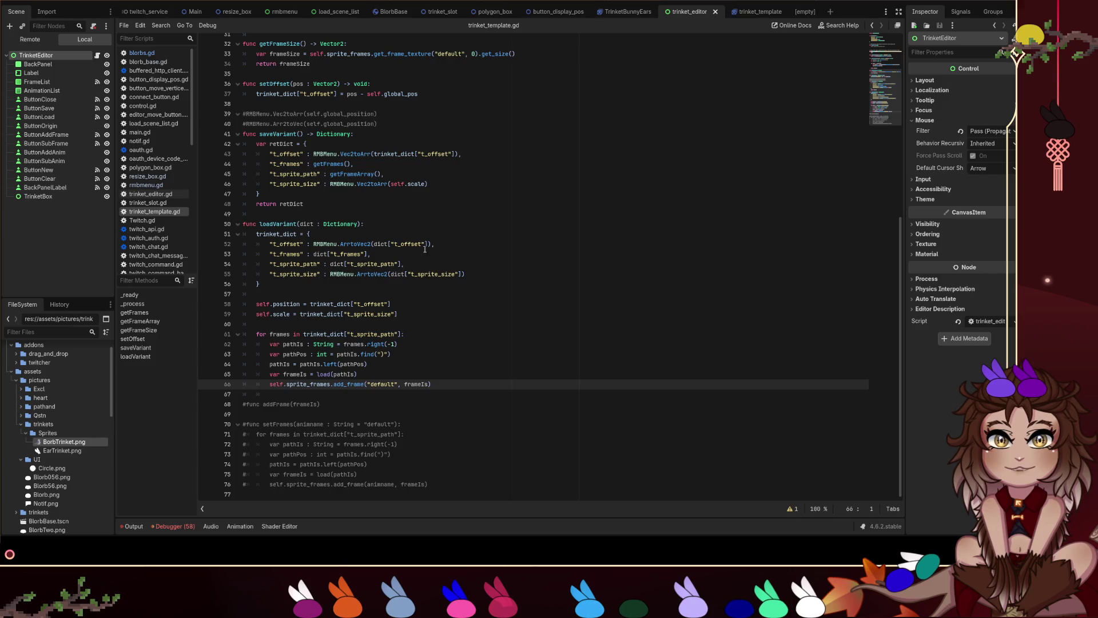
left_click(425, 334)
left_click(405, 234)
left_click(429, 285)
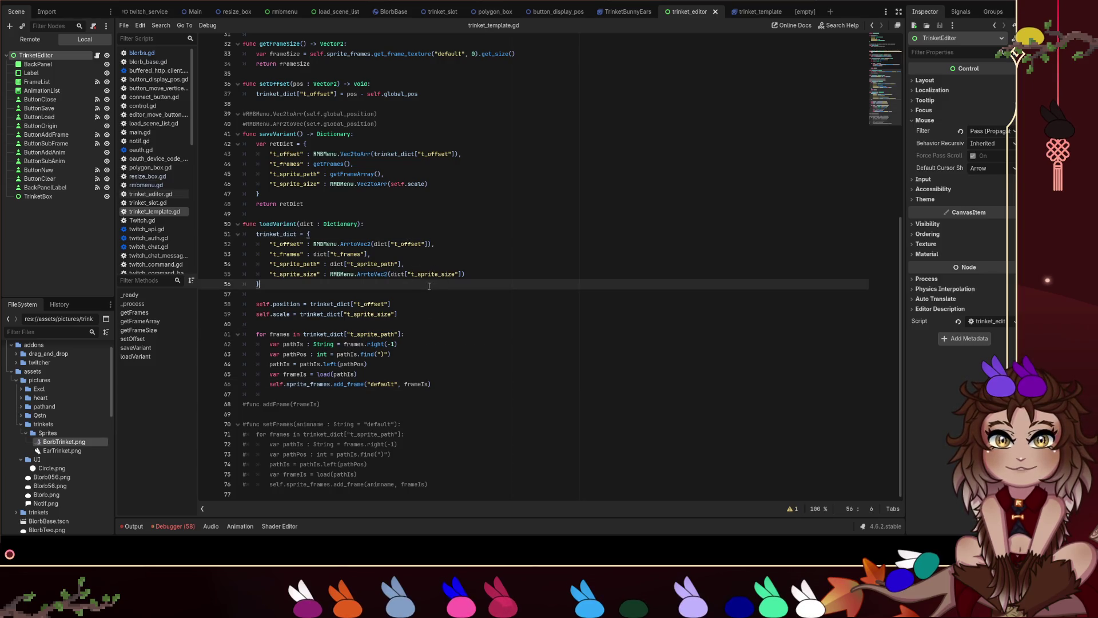
key("Down")
key("Return")
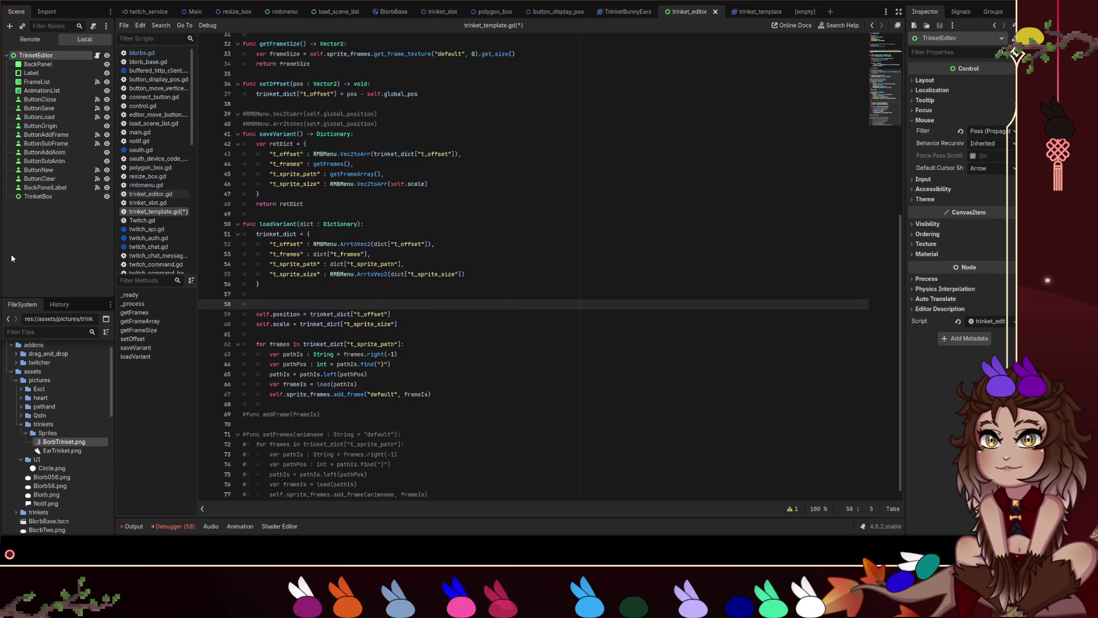
Add the line 'var copySprite = self.sprite_frames.duplicate(true)' in loadVariant.
type("var ")
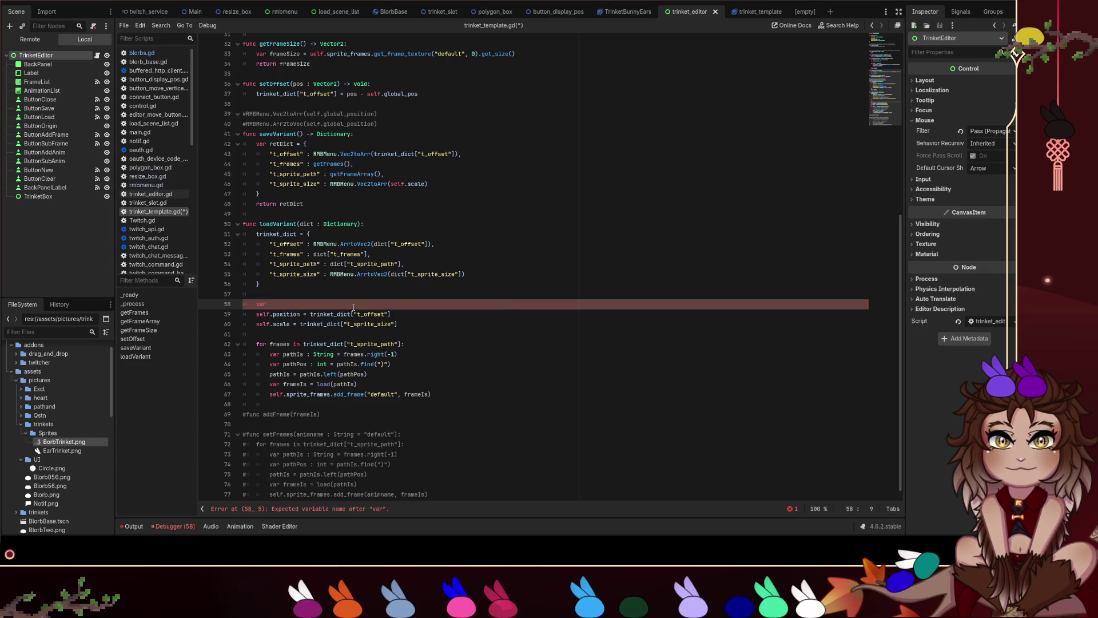
type("copySprite ")
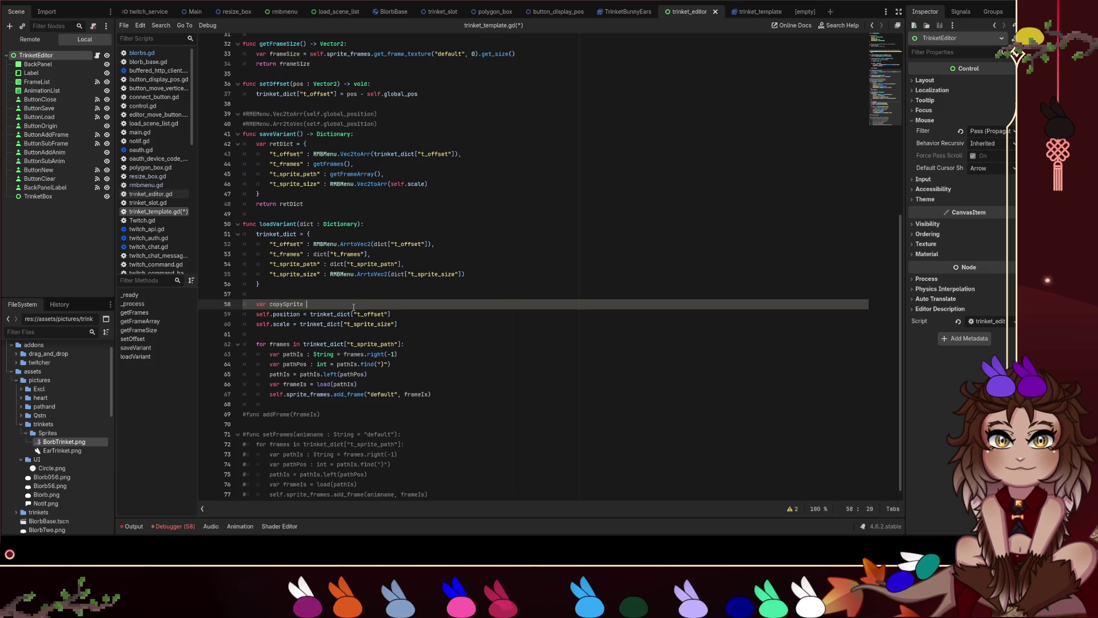
type("= ")
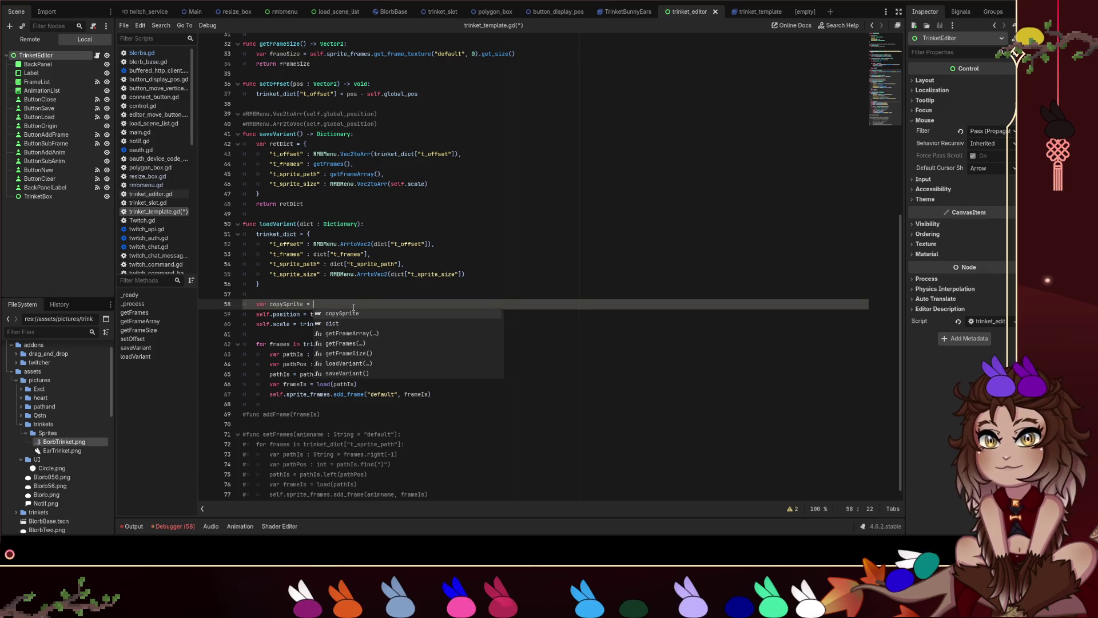
type("sprite_frames")
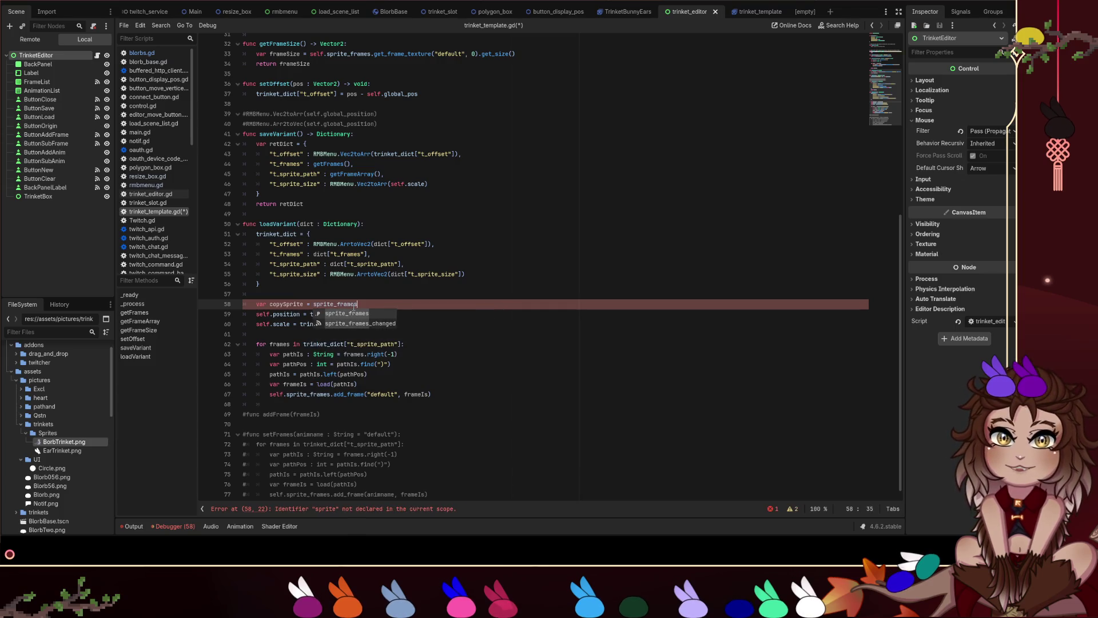
key("Return")
type(".")
key("ctrl+Left")
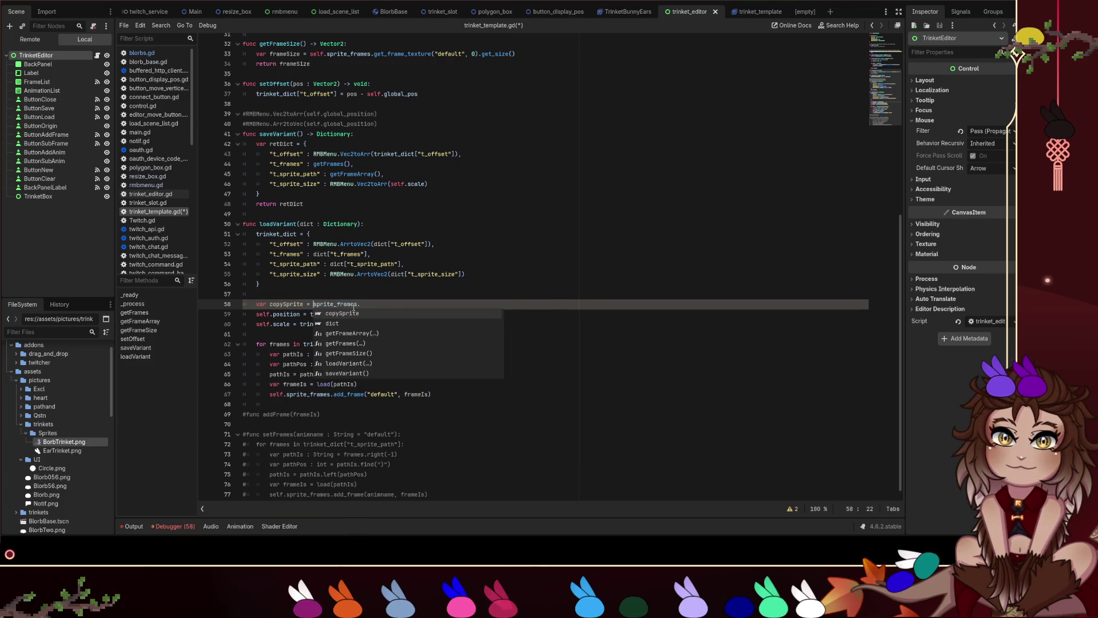
type("self.")
key("ctrl+Right")
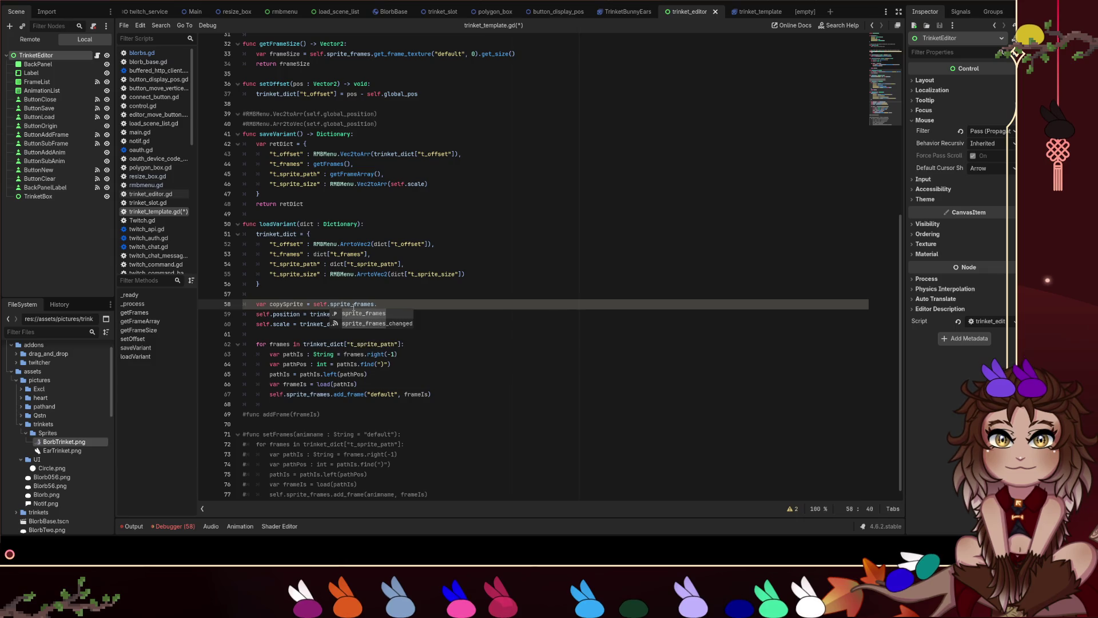
type("dupl")
key("Return")
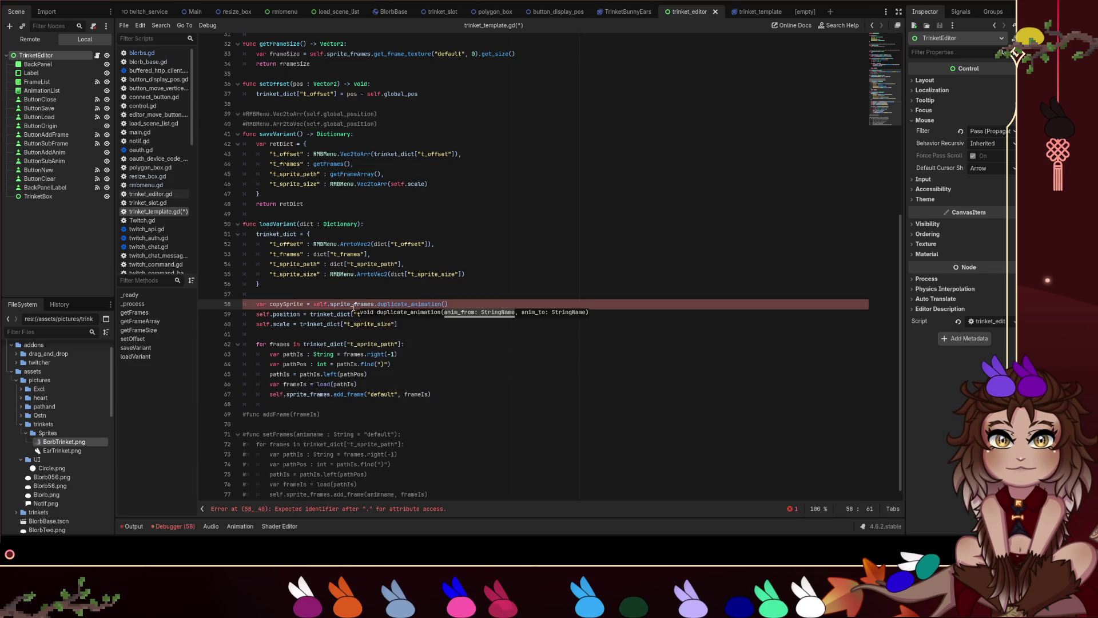
key("BackSpace")
key("BackSpace")
key("BackSpace")
type("icate")
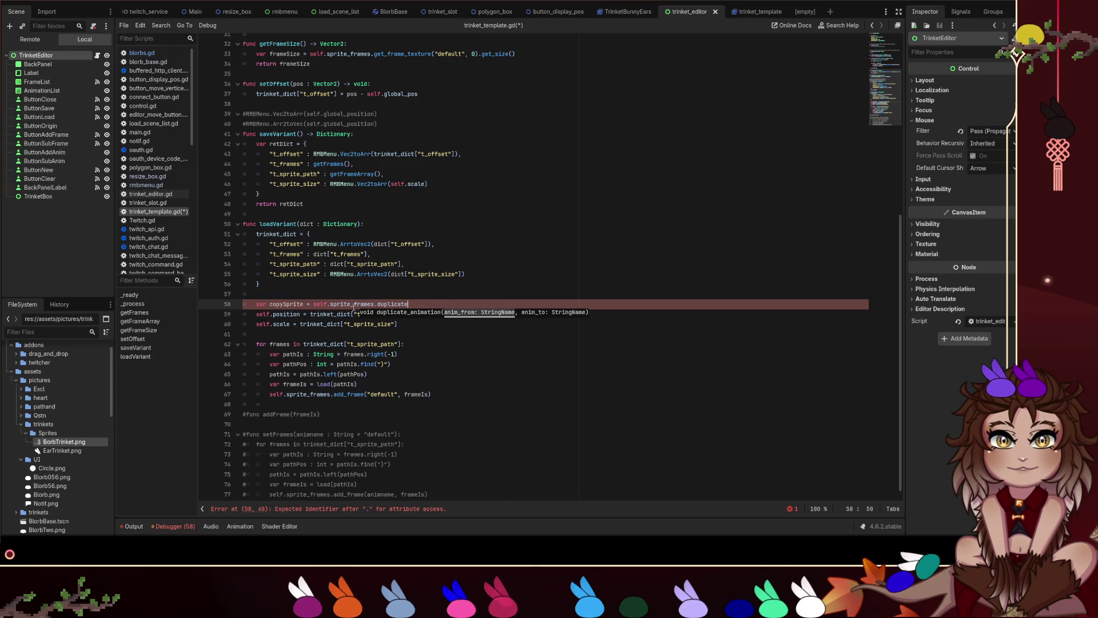
type("(true")
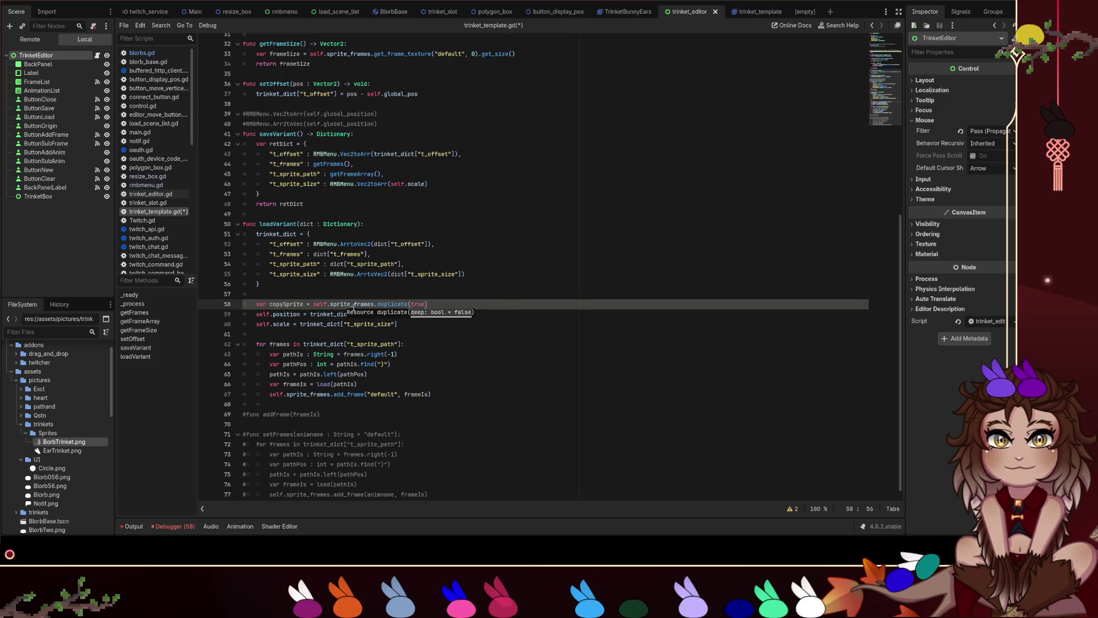
Add 'self.sprite_frames = copySprite' on the next line and save trinket_template.gd.
key("Return")
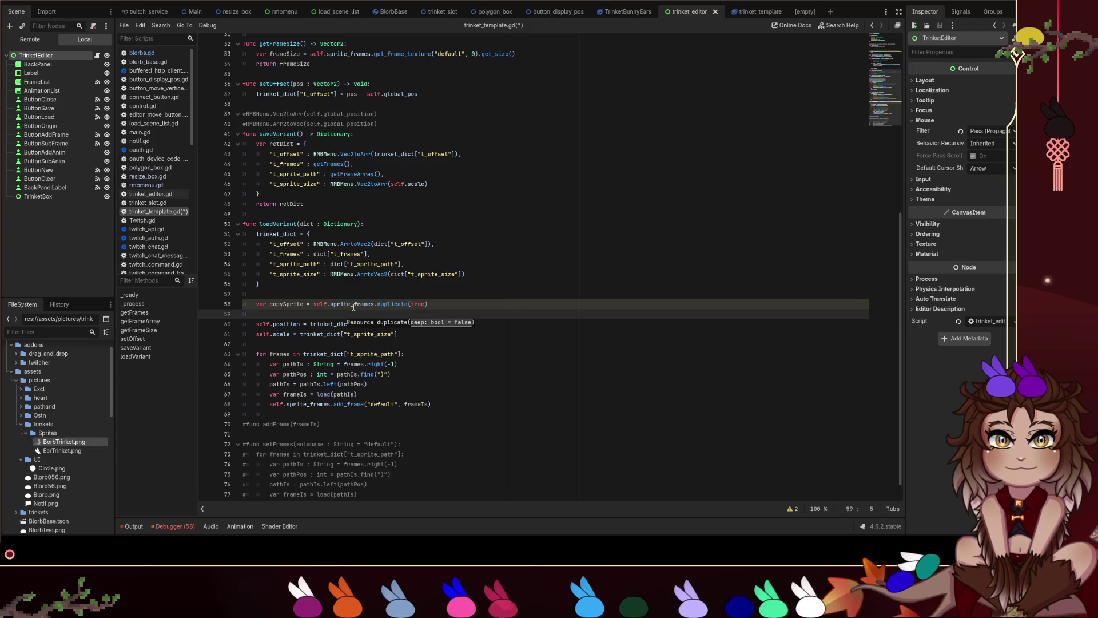
type("self.sprite_frames  = ")
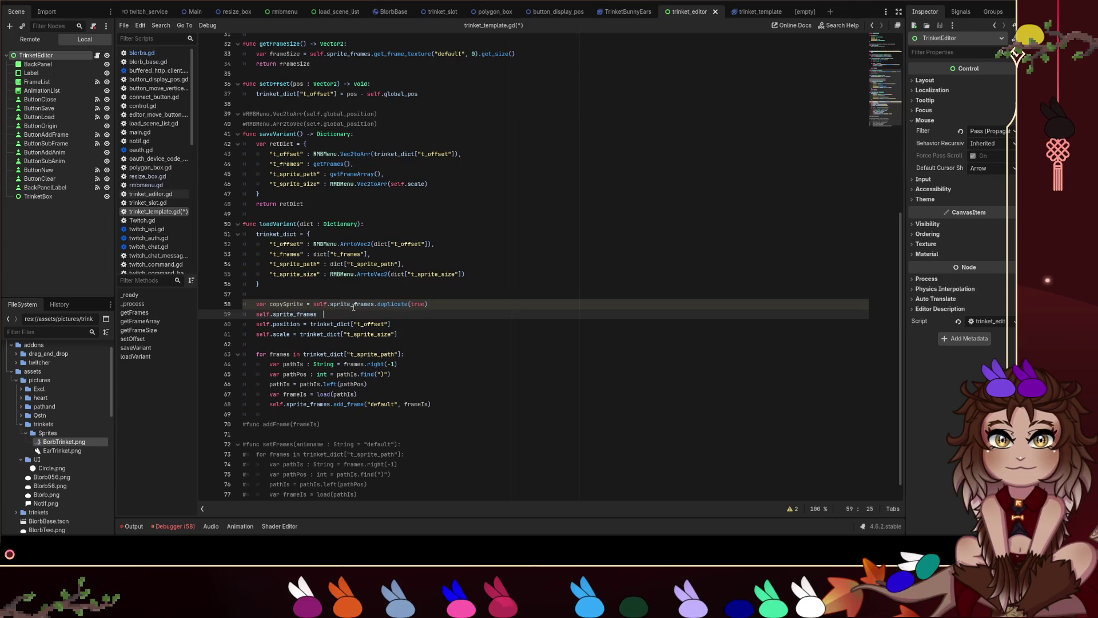
type("copySprite")
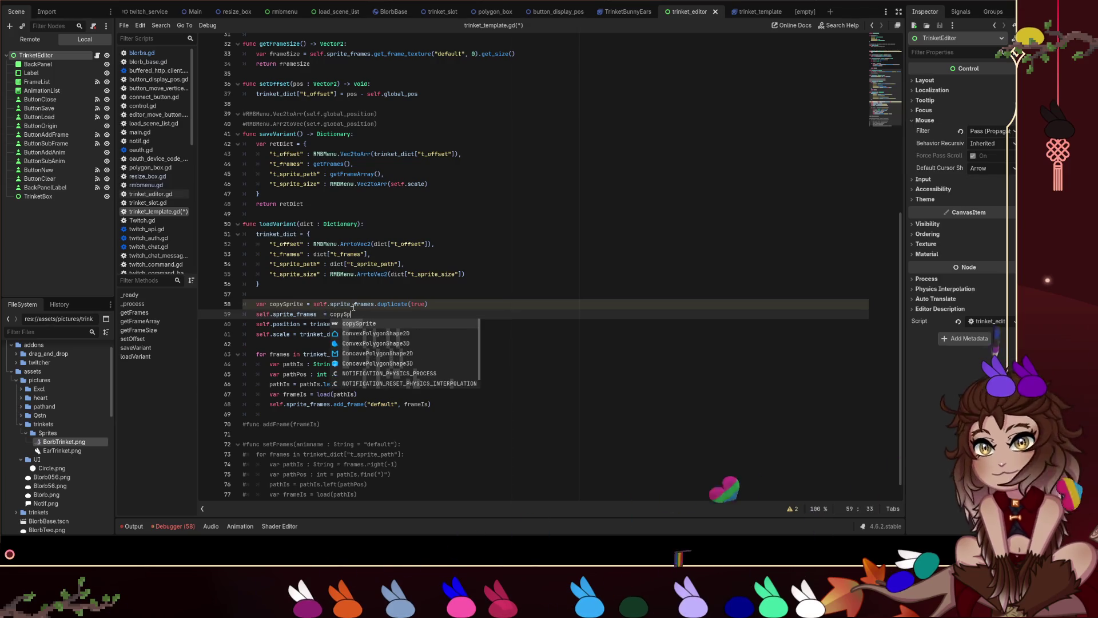
key("ctrl+Left")
key("ctrl+Left")
key("BackSpace")
key("End")
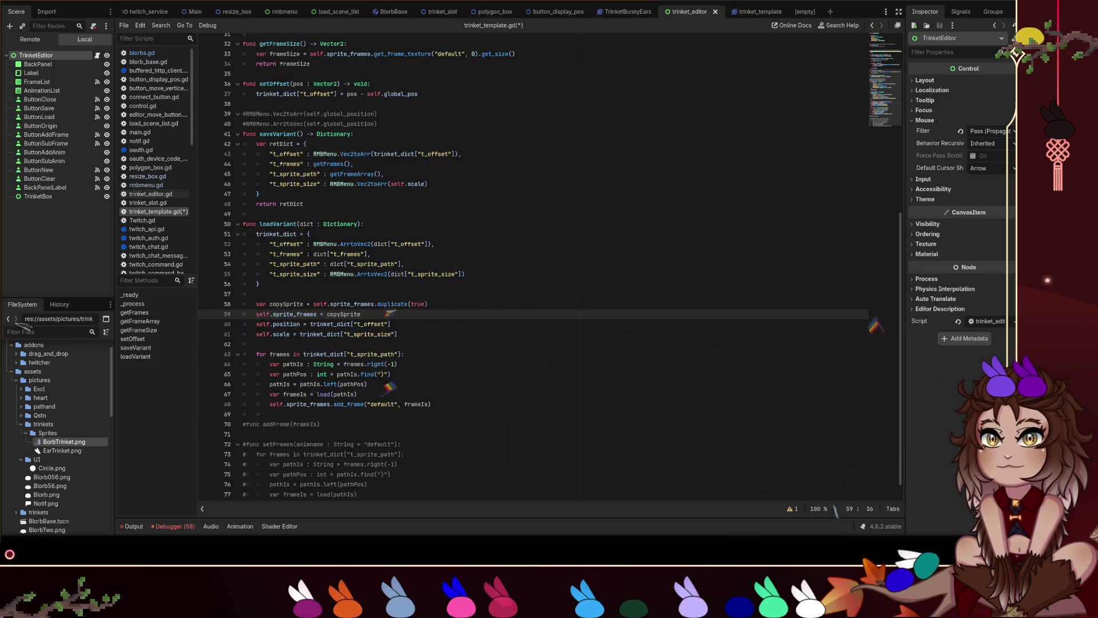
key("ctrl+s")
Run the project with F5 to test trinket loading.
left_click(437, 293)
left_click(434, 304)
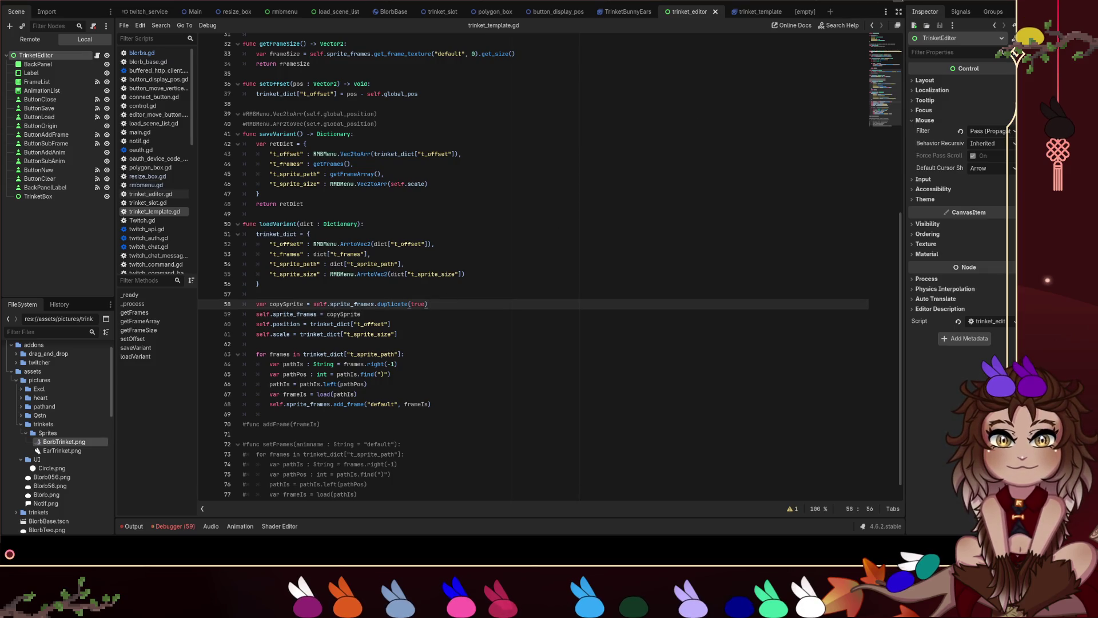
key("F5")
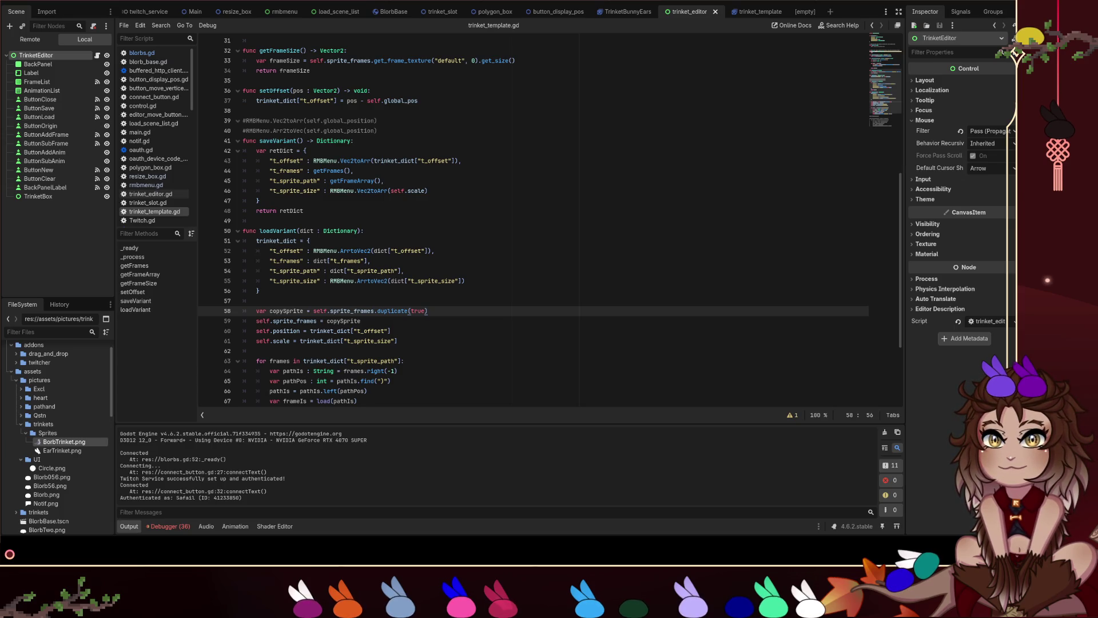
Load the Borb bird trinket into the game and its object editor, then show the trinket_template scene.
left_click(17, 129)
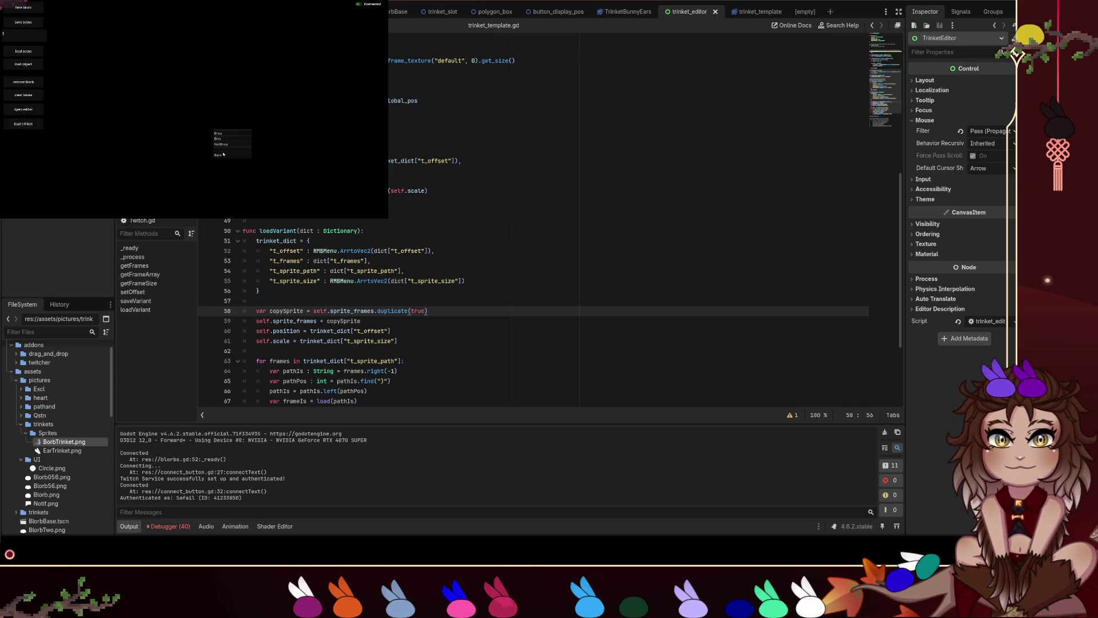
left_click(223, 134)
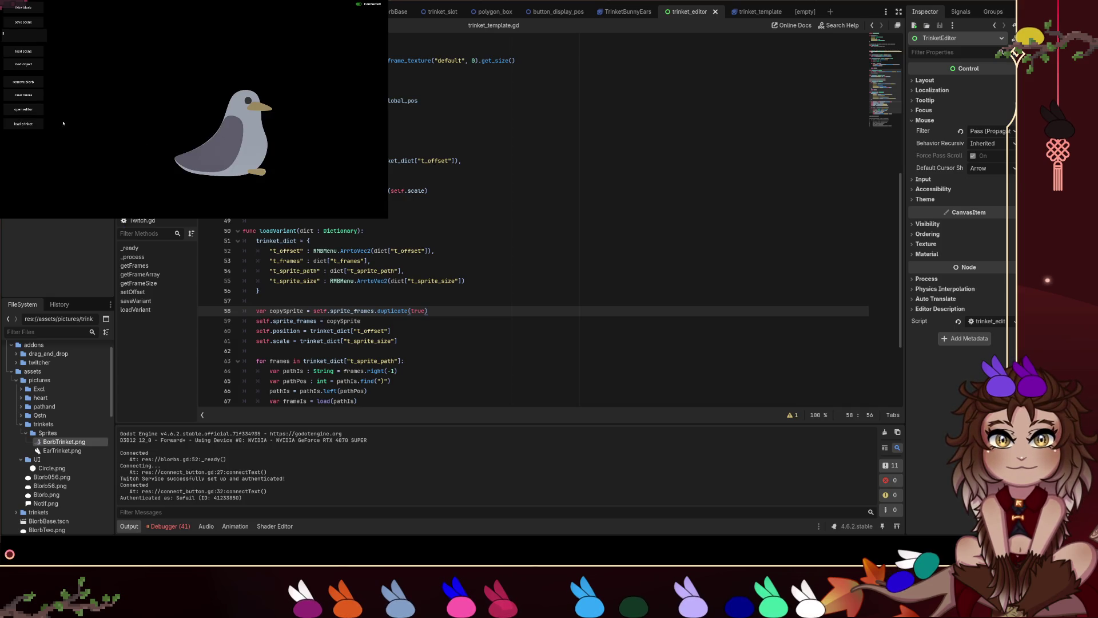
left_click(23, 108)
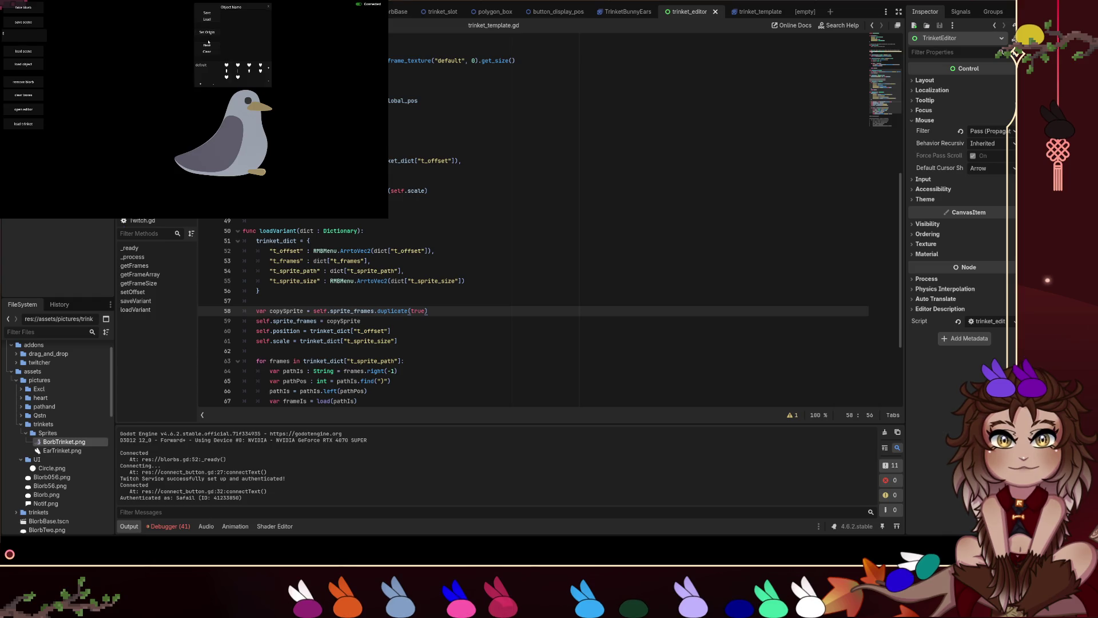
left_click(210, 19)
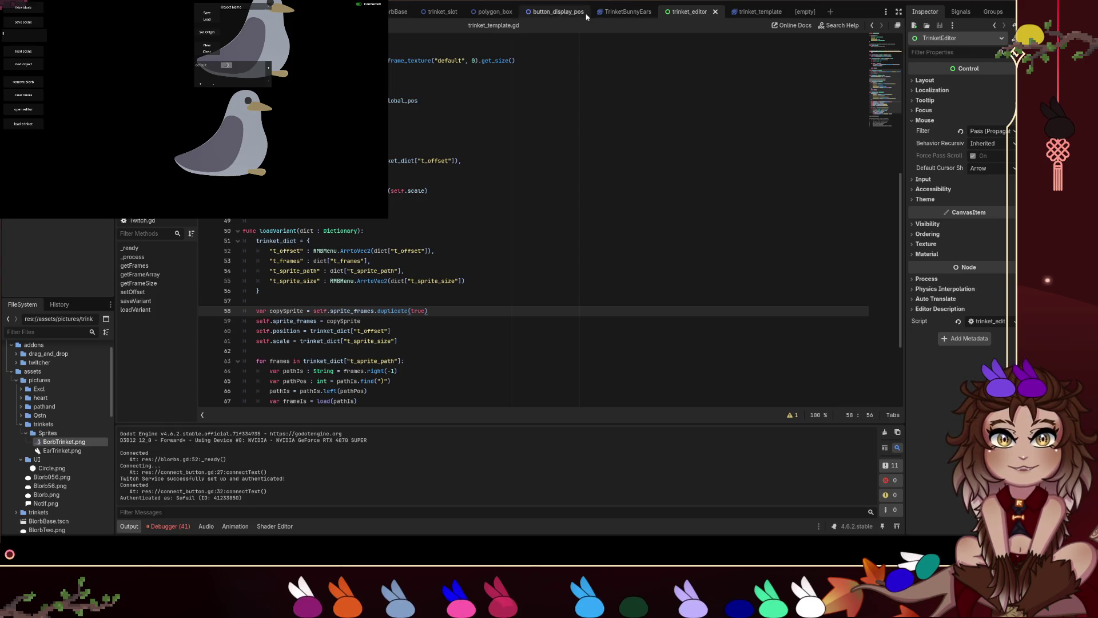
left_click(455, 3)
left_click(749, 11)
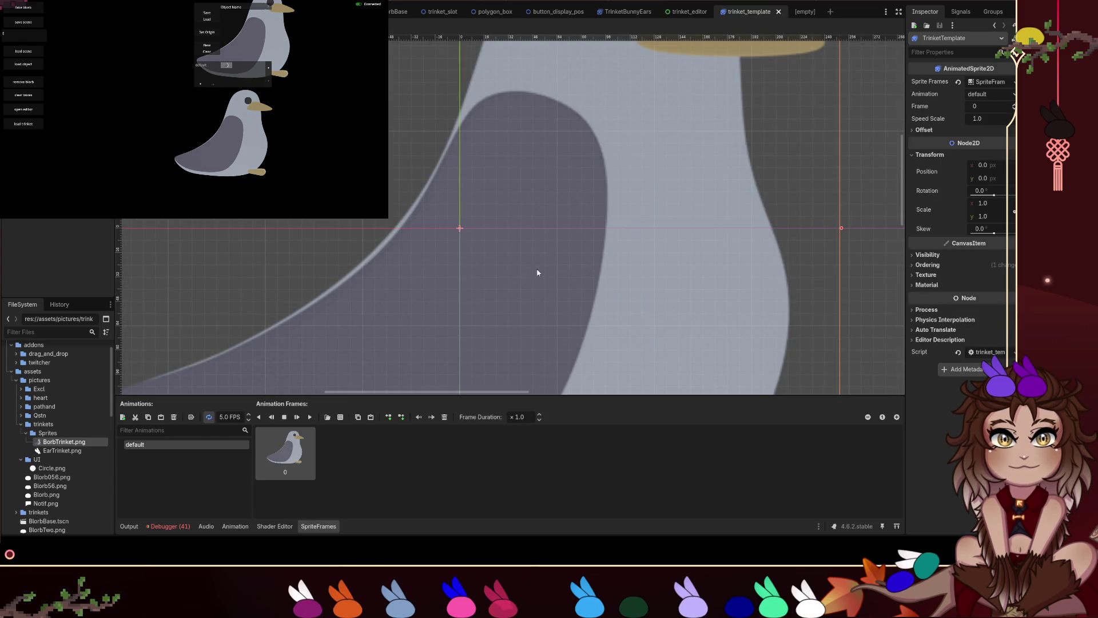
Restore the template's bunny-ear frames, load them into the editor and begin renaming the trinket.
key("ctrl+v")
key("ctrl+v")
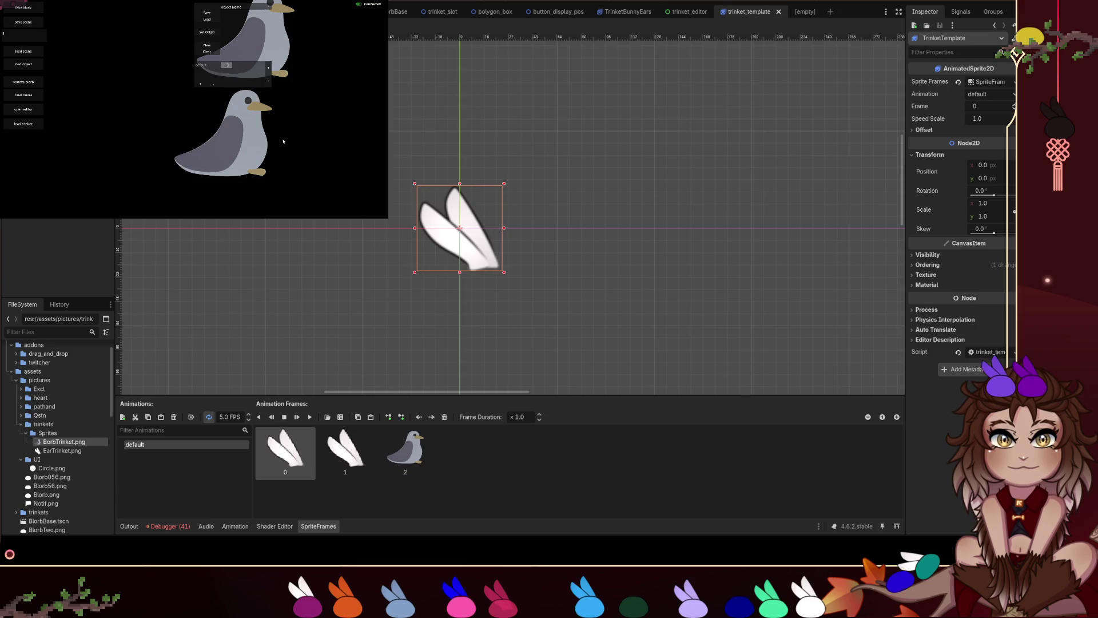
left_click(207, 45)
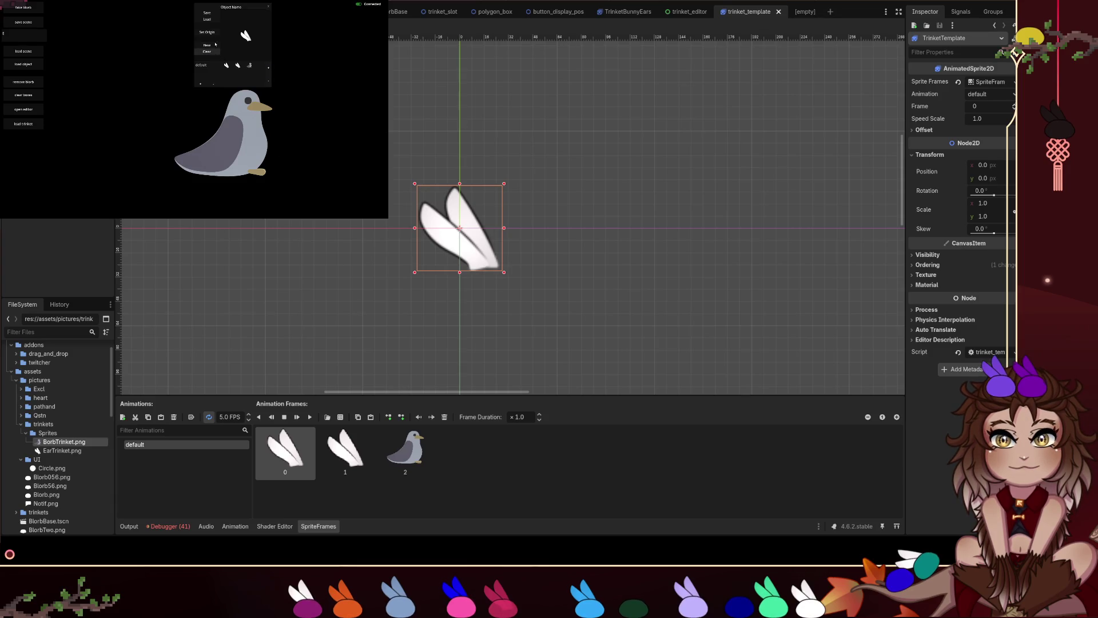
left_click(240, 7)
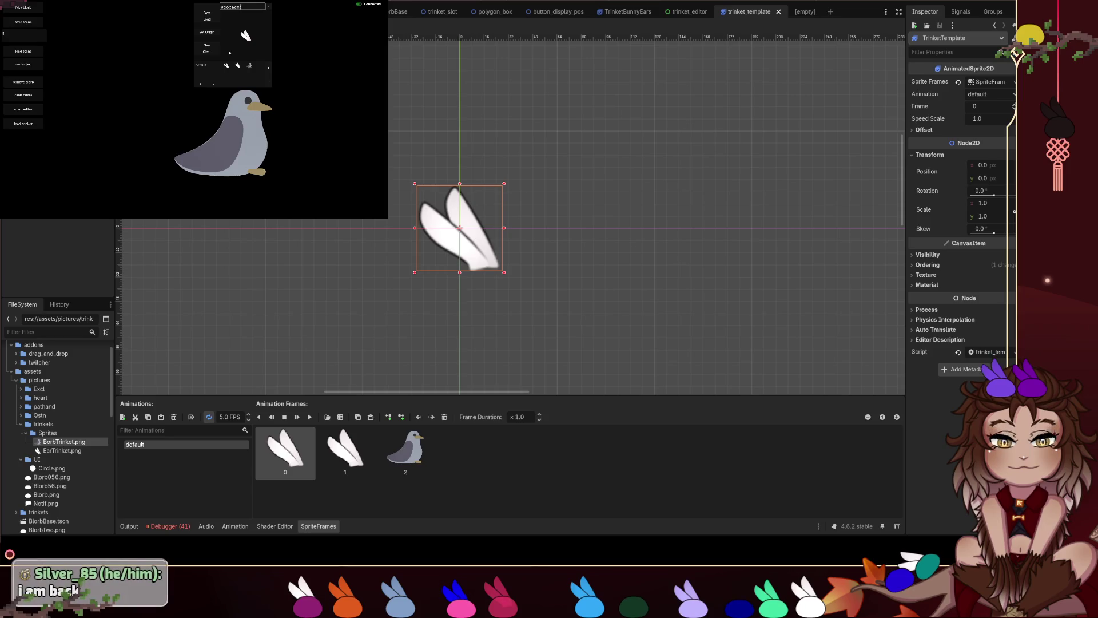
left_click_drag(248, 5, 187, 7)
type("Bnuy")
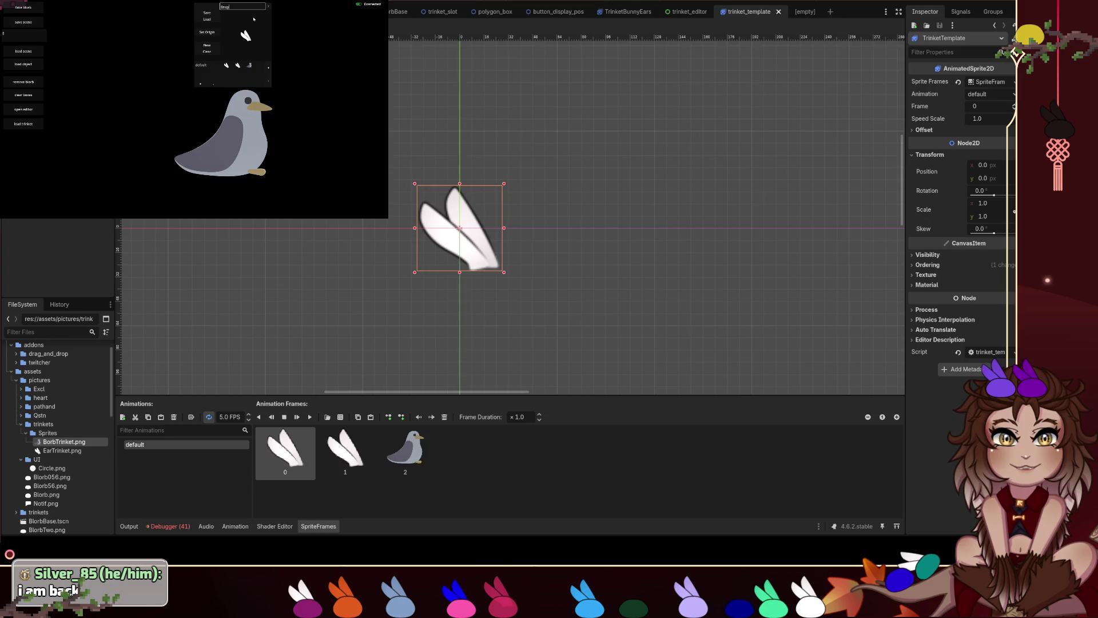
key("Return")
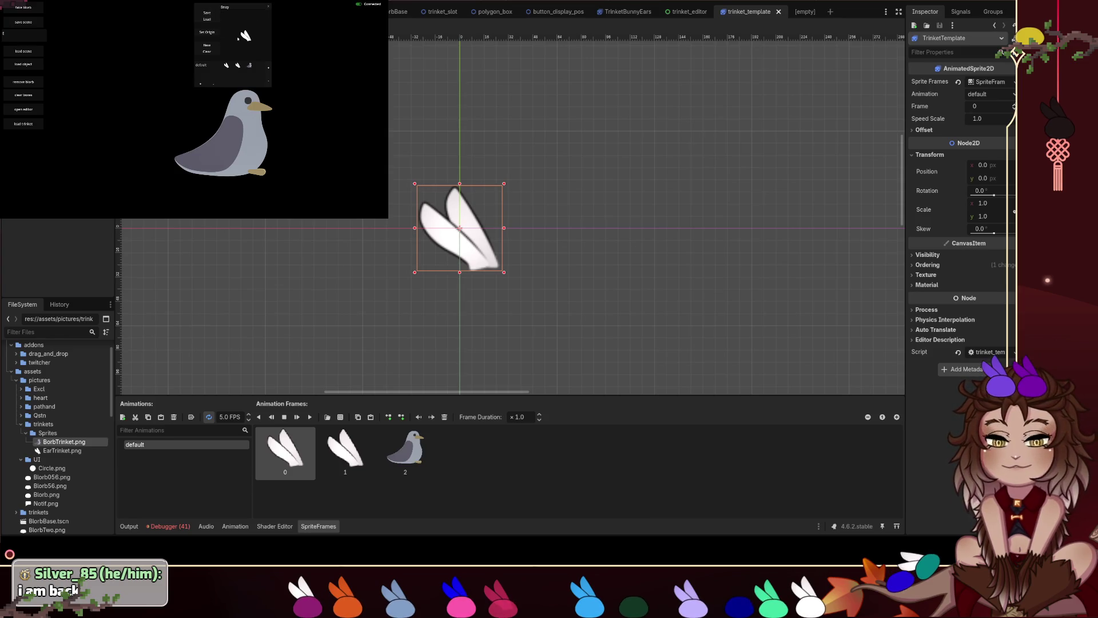
Place the bunny-ears trinket on the bird, reload it in the object editor and start a new trinket.
left_click(23, 124)
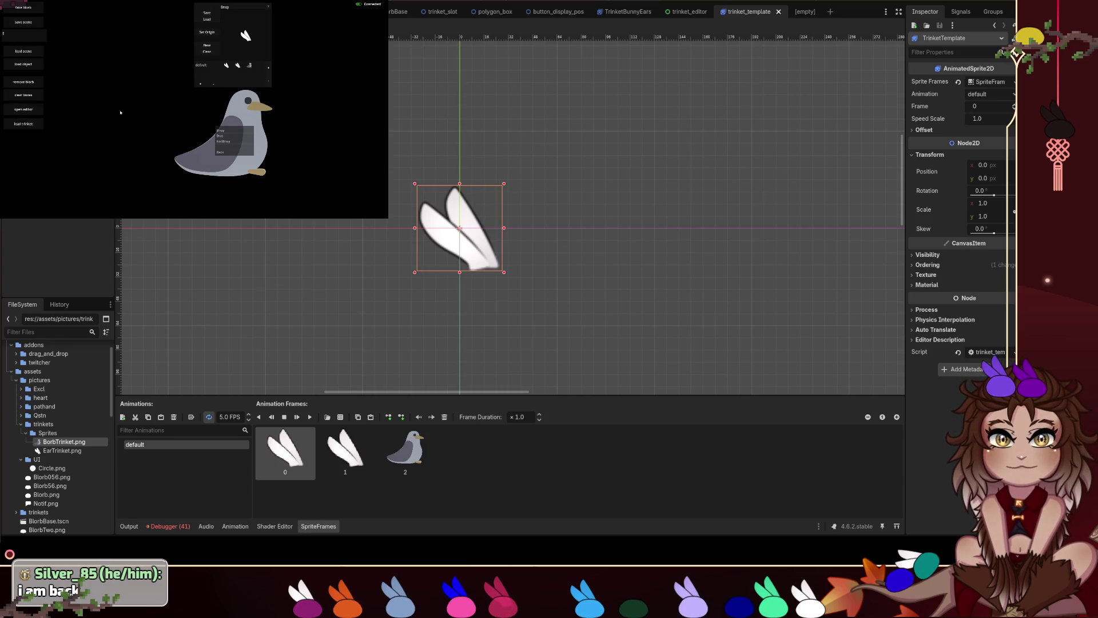
left_click(267, 7)
left_click(23, 124)
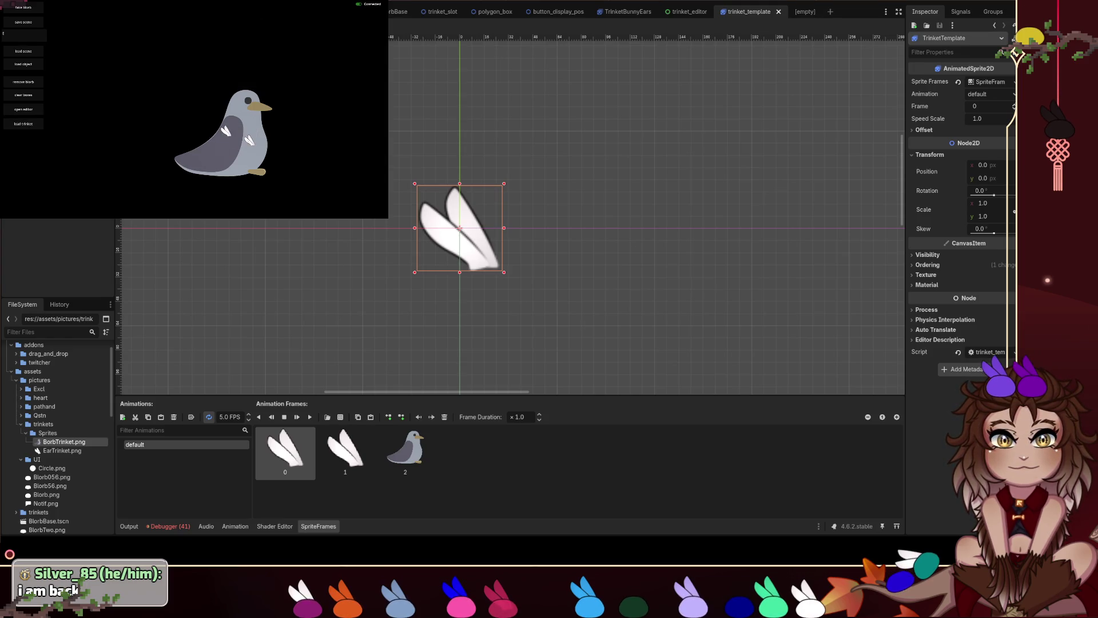
left_click(23, 110)
left_click(210, 23)
left_click(242, 67)
left_click(268, 83)
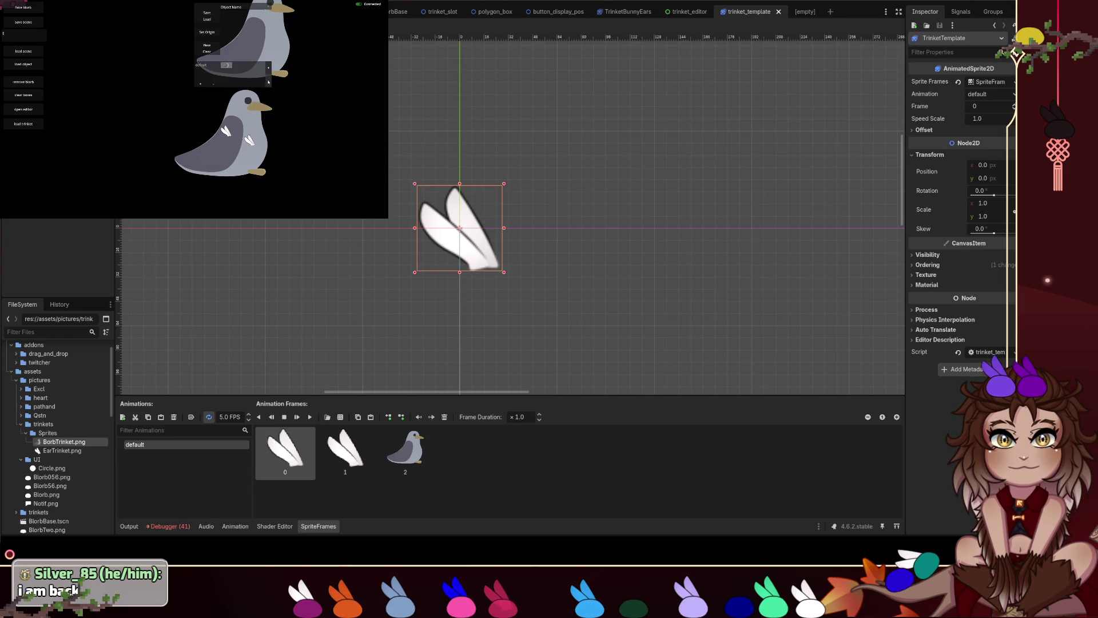
Name the trinket Bnuy, save it, clear and close the editor, then restart the game.
left_click(229, 18)
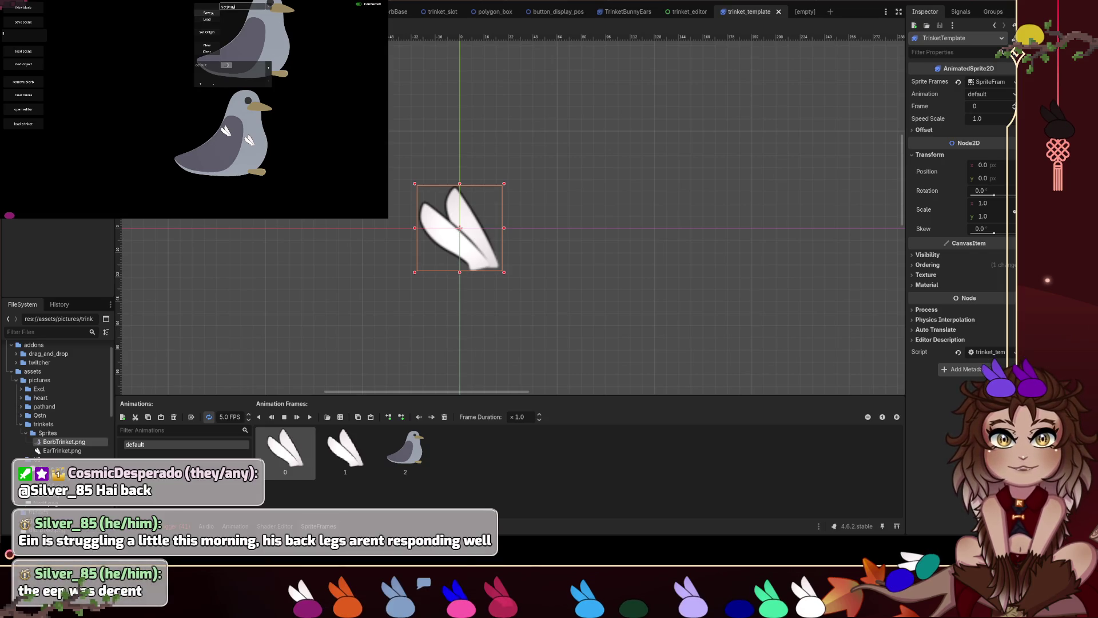
type("ny")
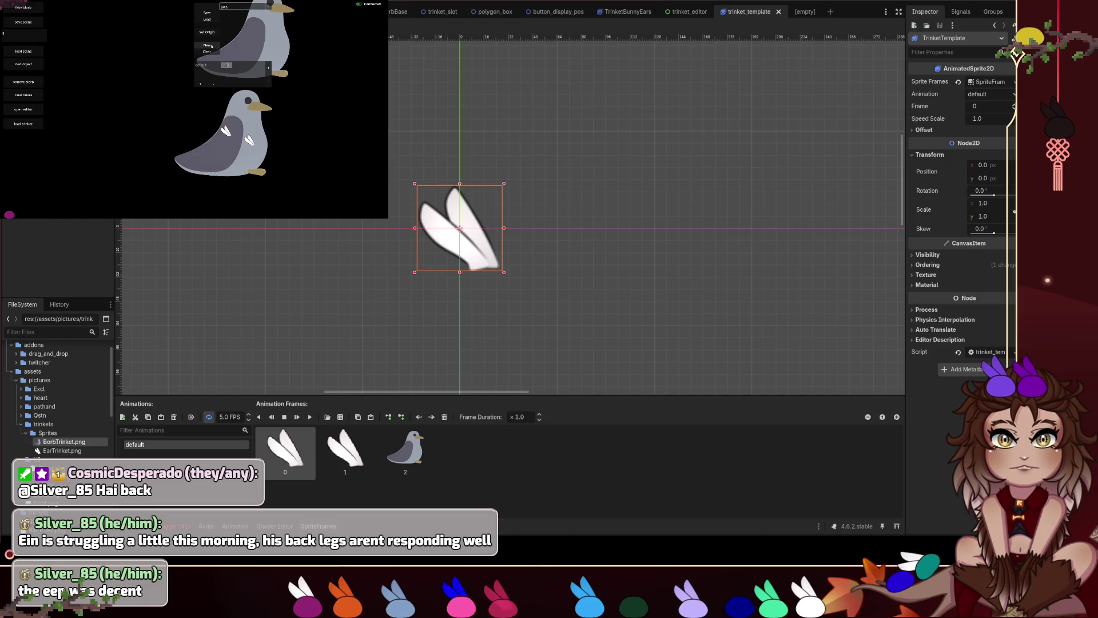
left_click(209, 13)
left_click(207, 52)
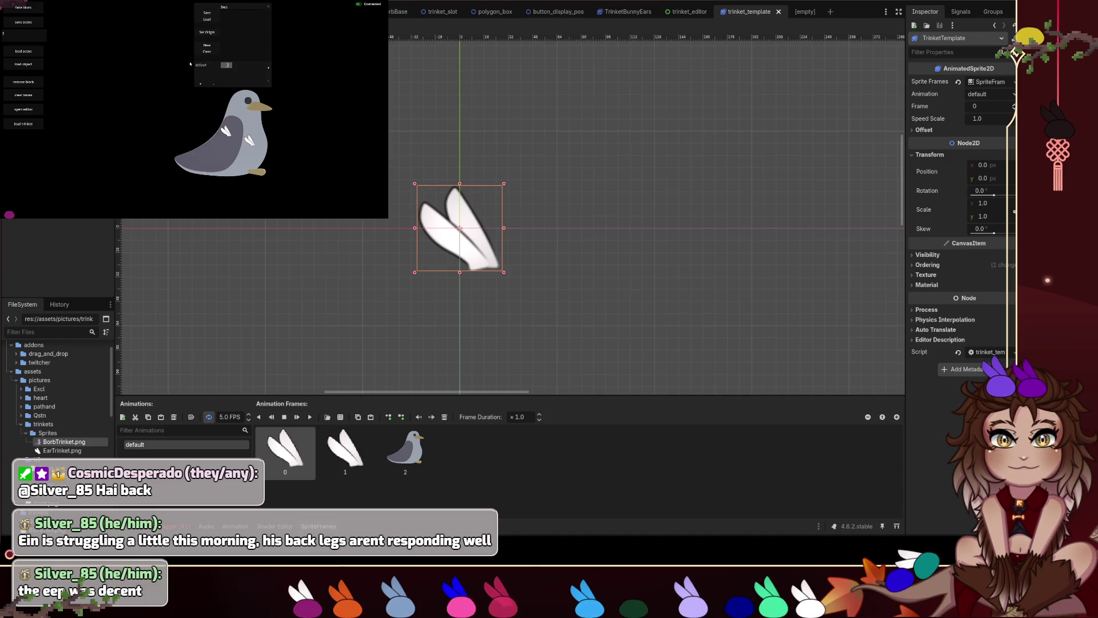
left_click(267, 8)
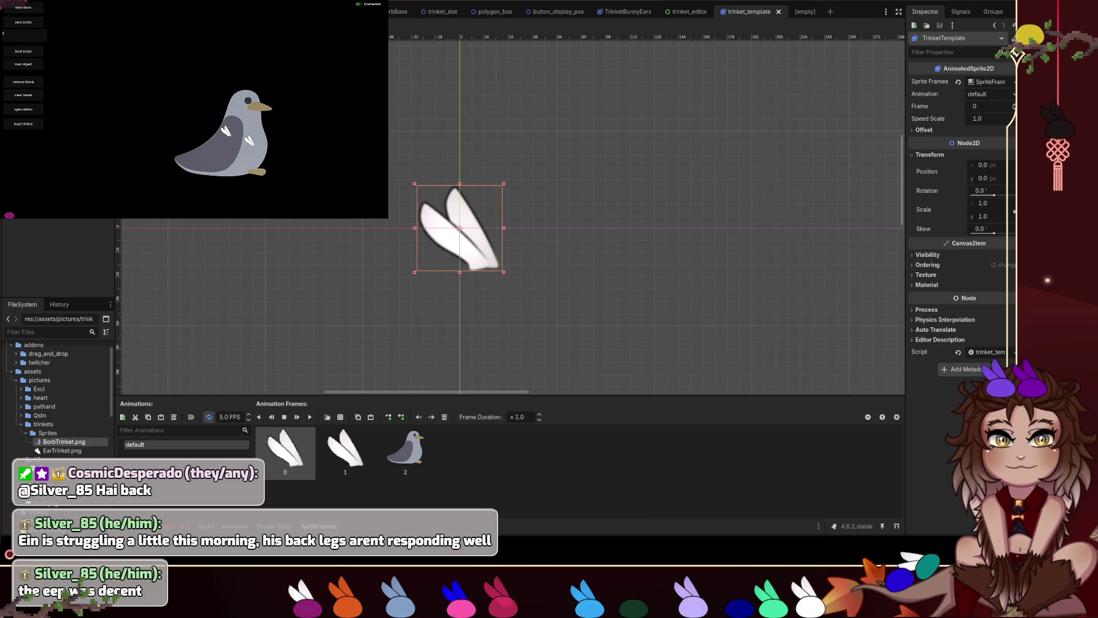
key("F5")
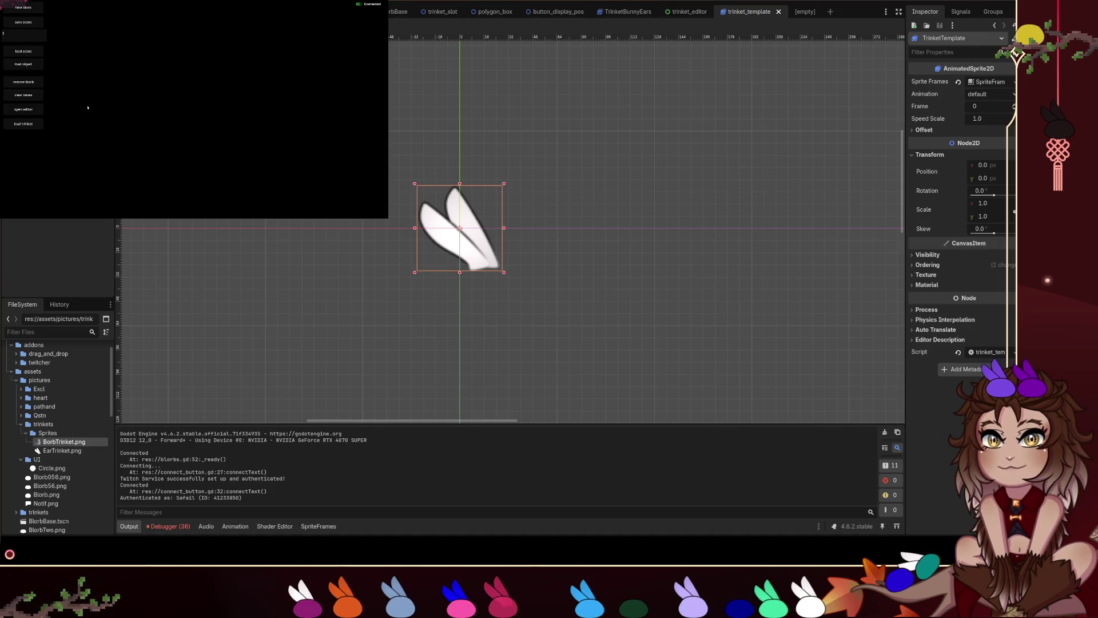
Spawn three bunny-ear trinkets in the running game.
left_click(23, 124)
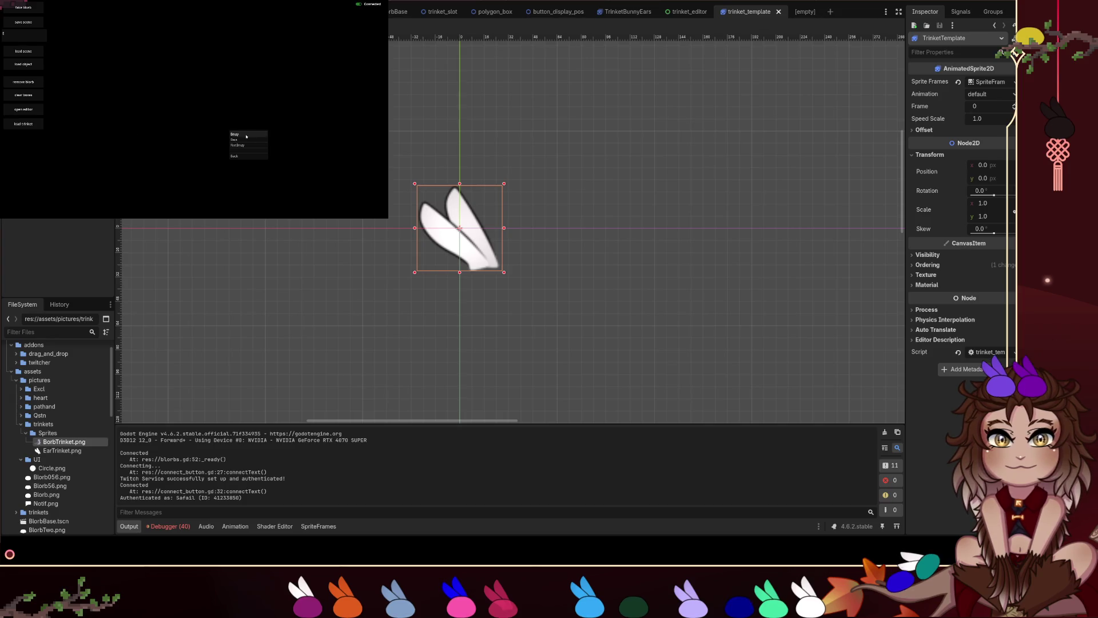
left_click(35, 125)
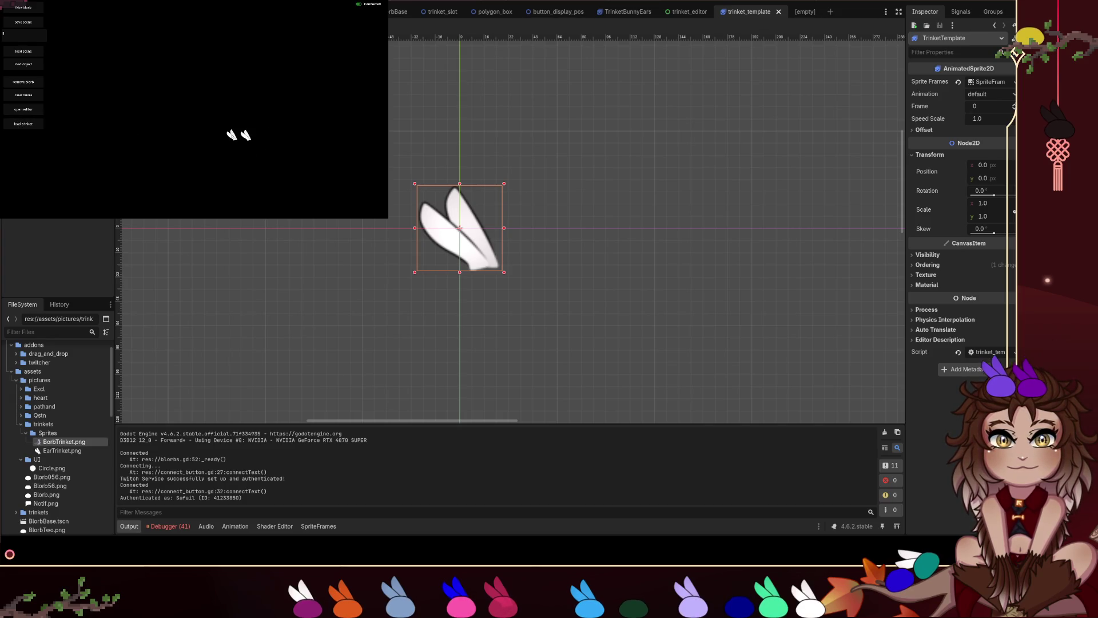
left_click(37, 126)
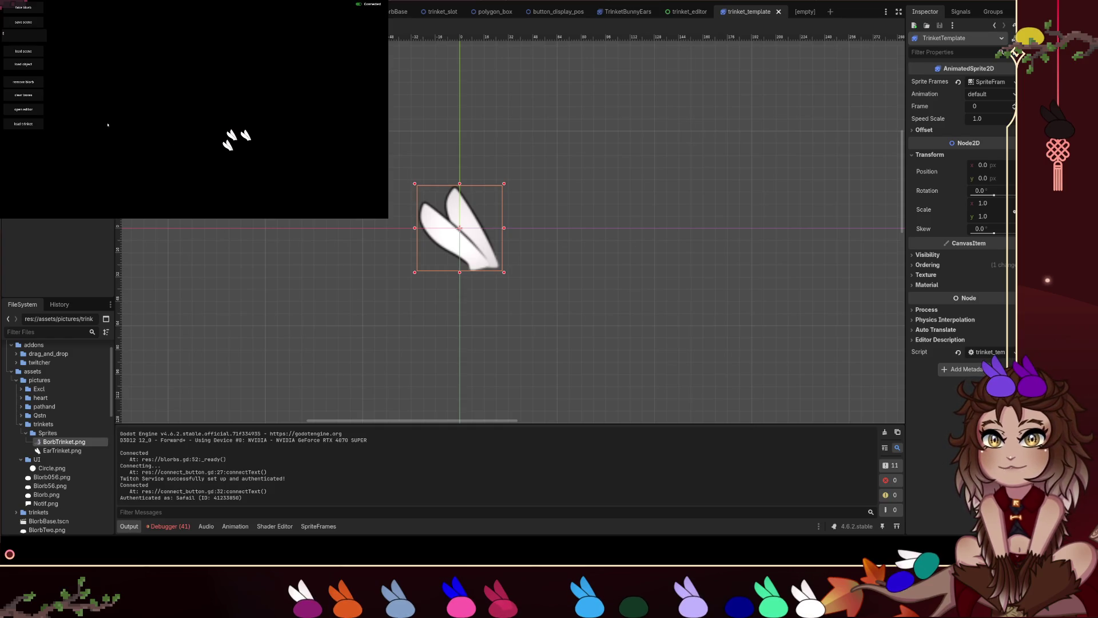
Open the object editor, create a new trinket and select one of its frame slots.
left_click(22, 109)
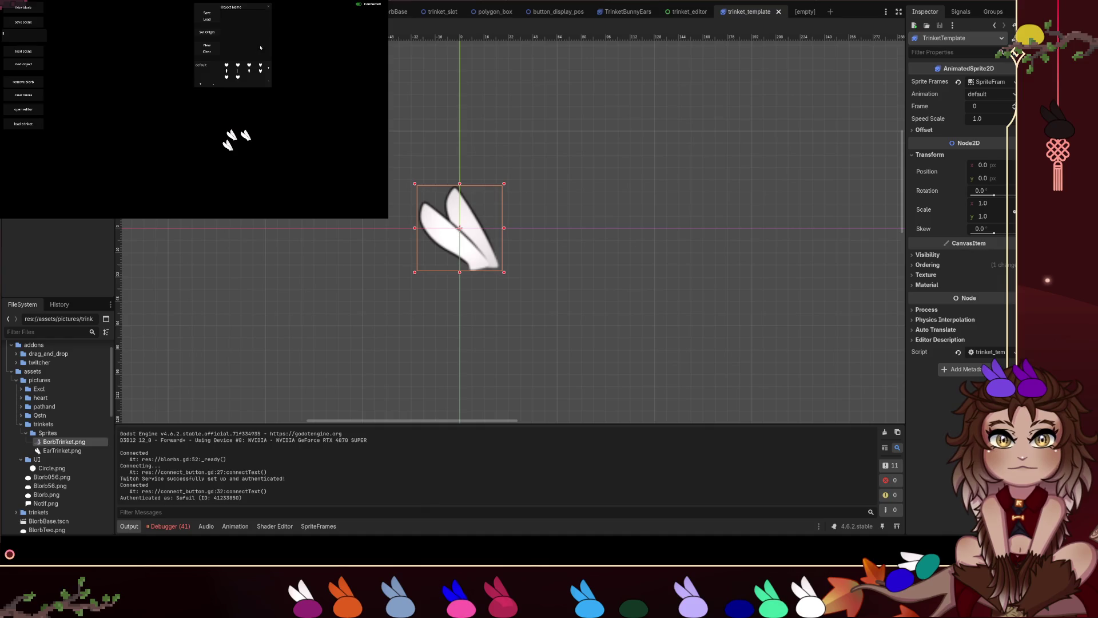
left_click(209, 45)
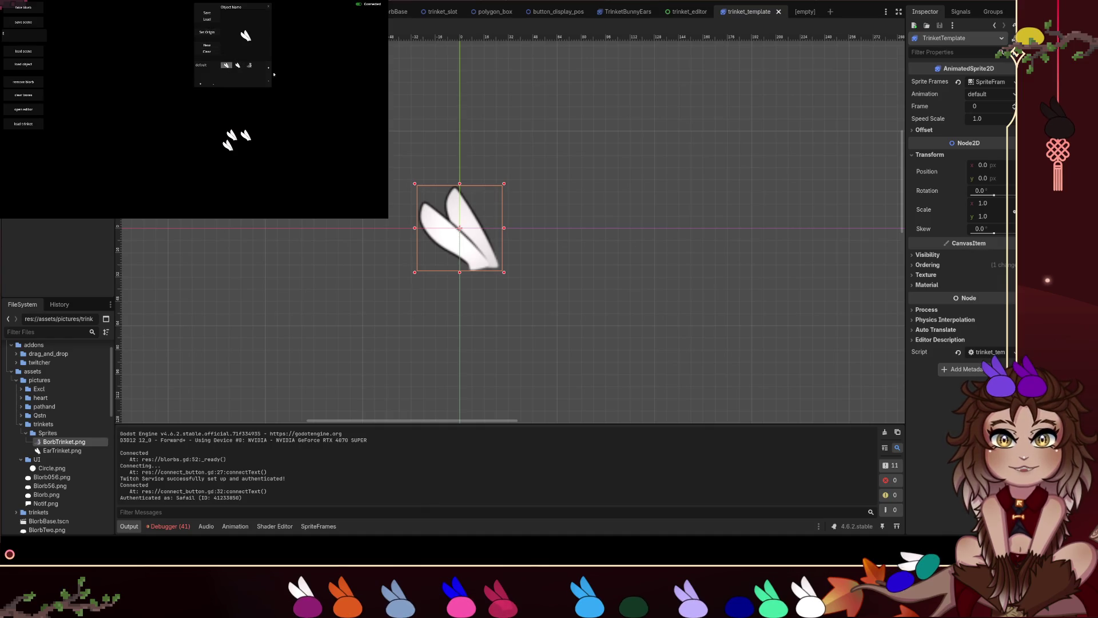
left_click(252, 63)
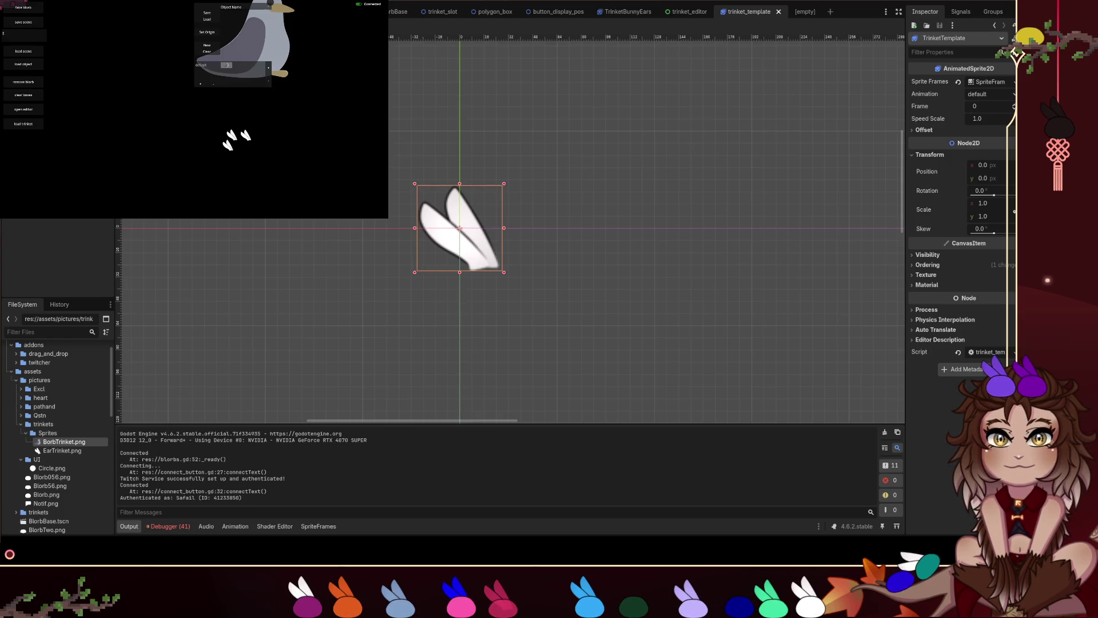
Bring up the trinket_editor scene's script code.
left_click(684, 10)
key("ctrl+F3")
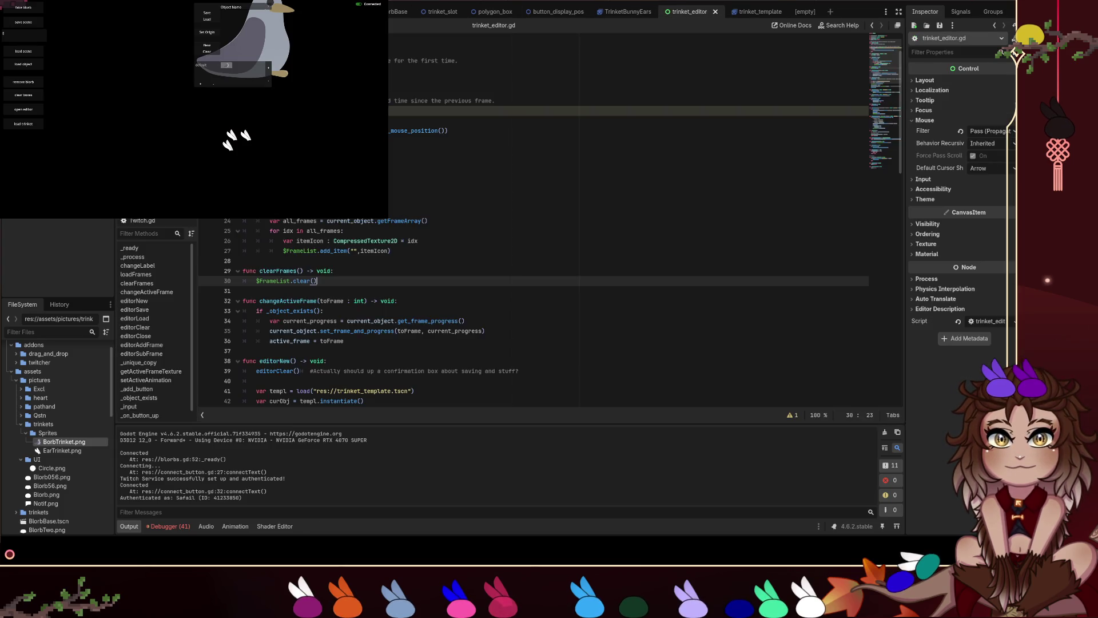
key("ctrl+F1")
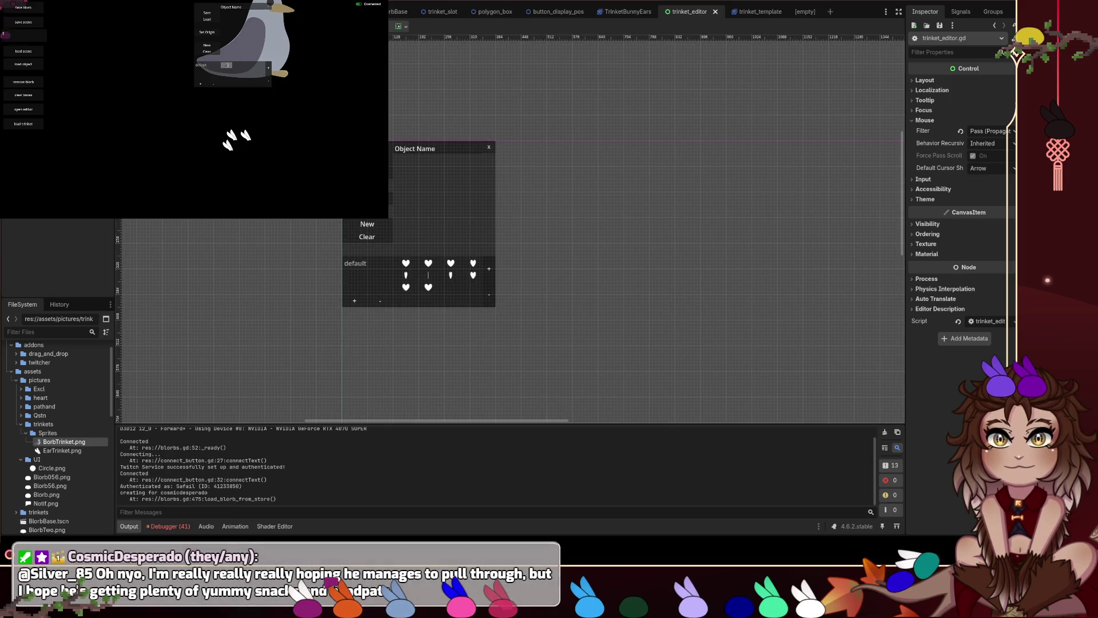
key("ctrl+F3")
scroll(334, 227, "down", 10)
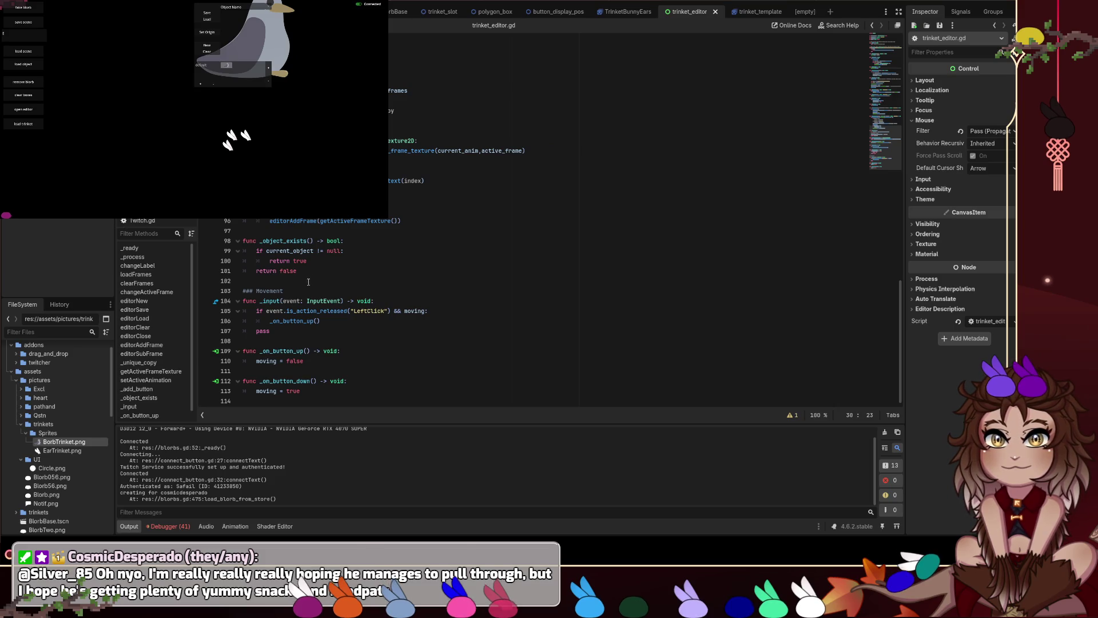
left_click(362, 251)
Search for 'editor' and jump to the _open_editor function in blorbs.gd.
key("ctrl+f")
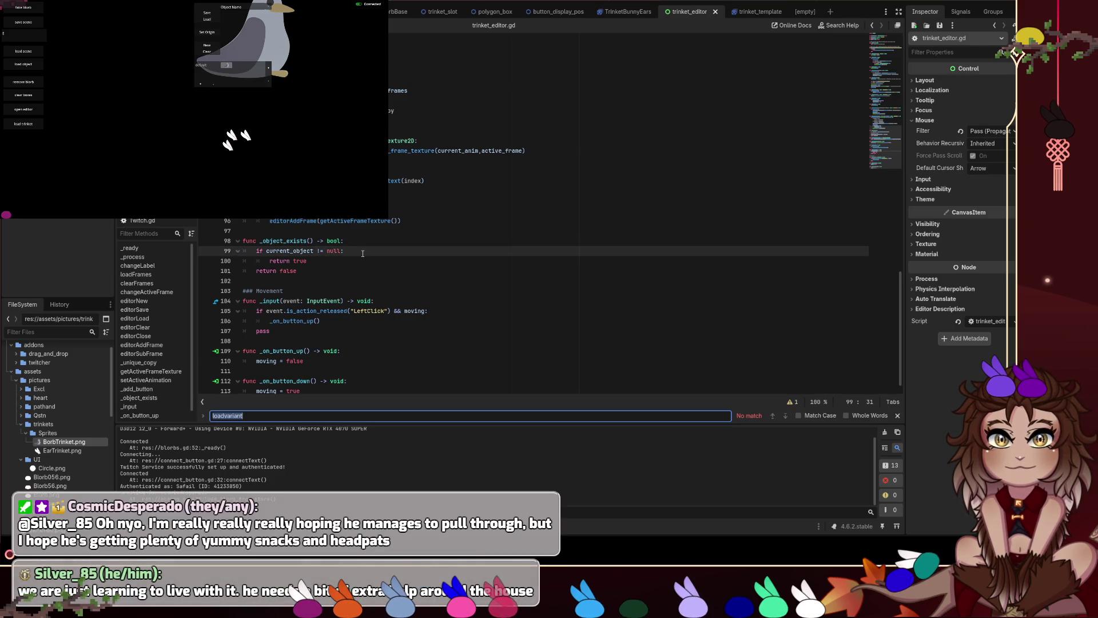
type("eddit")
key("BackSpace")
key("BackSpace")
key("BackSpace")
type("edito")
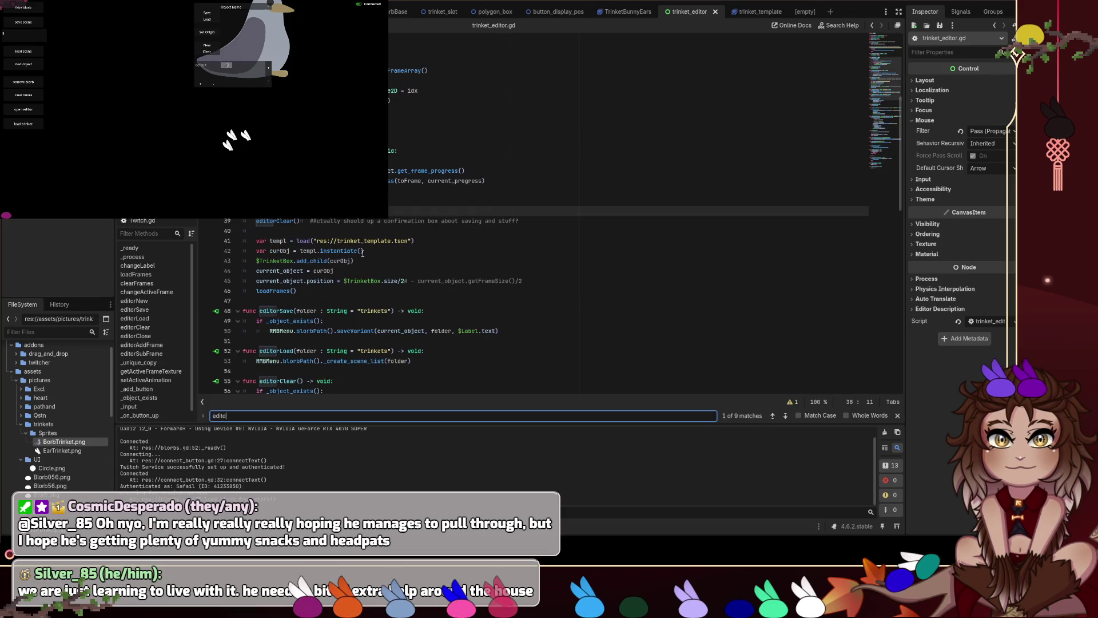
key("alt+Left")
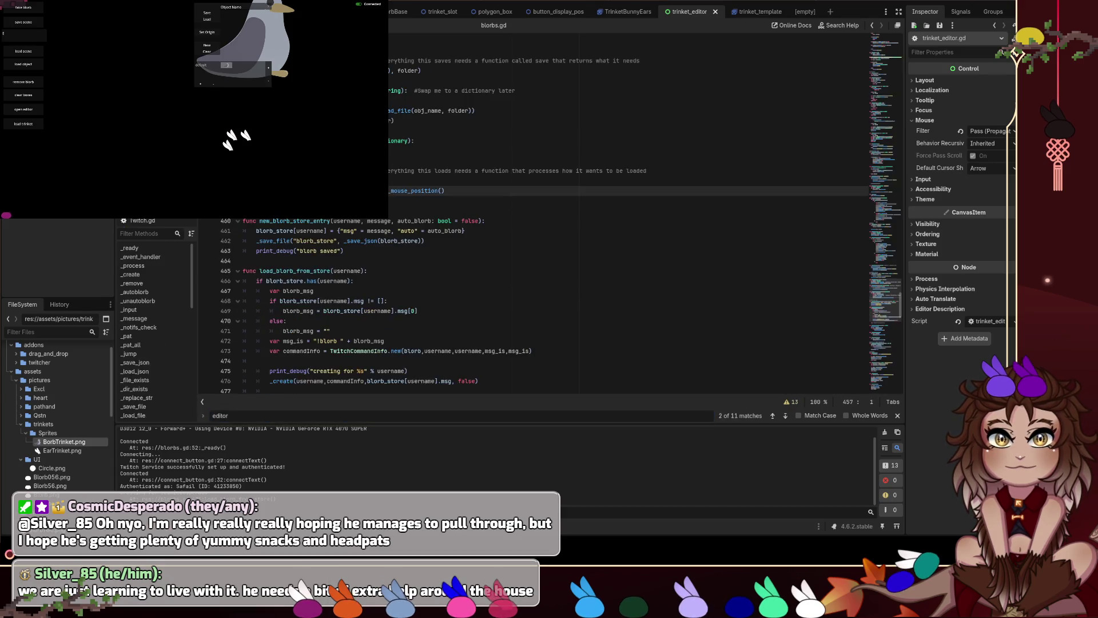
key("Return")
key("Return")
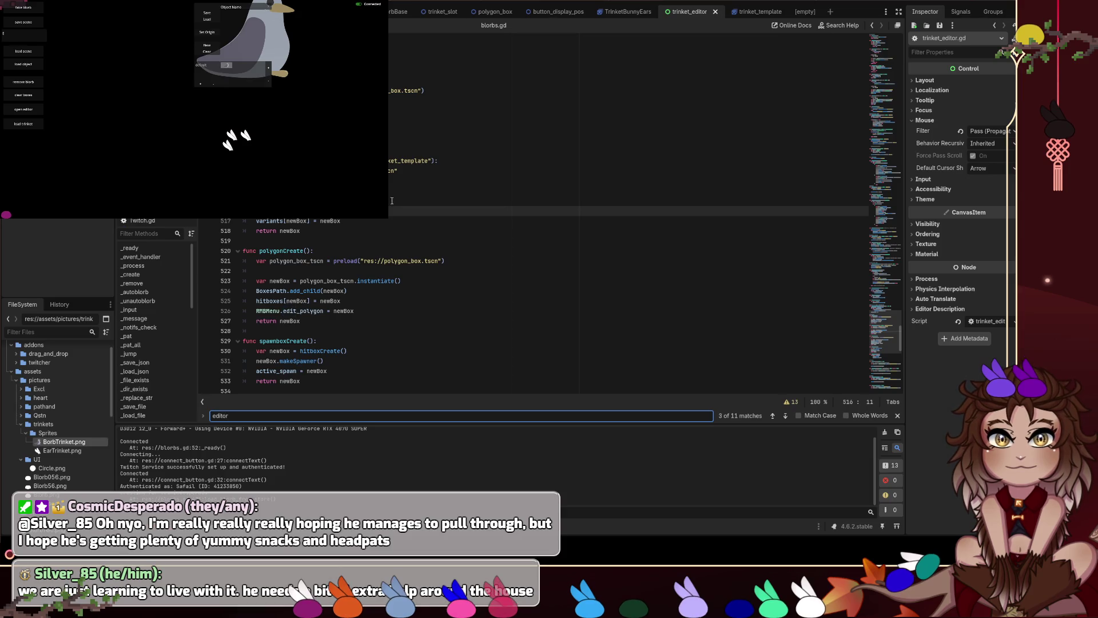
key("Return")
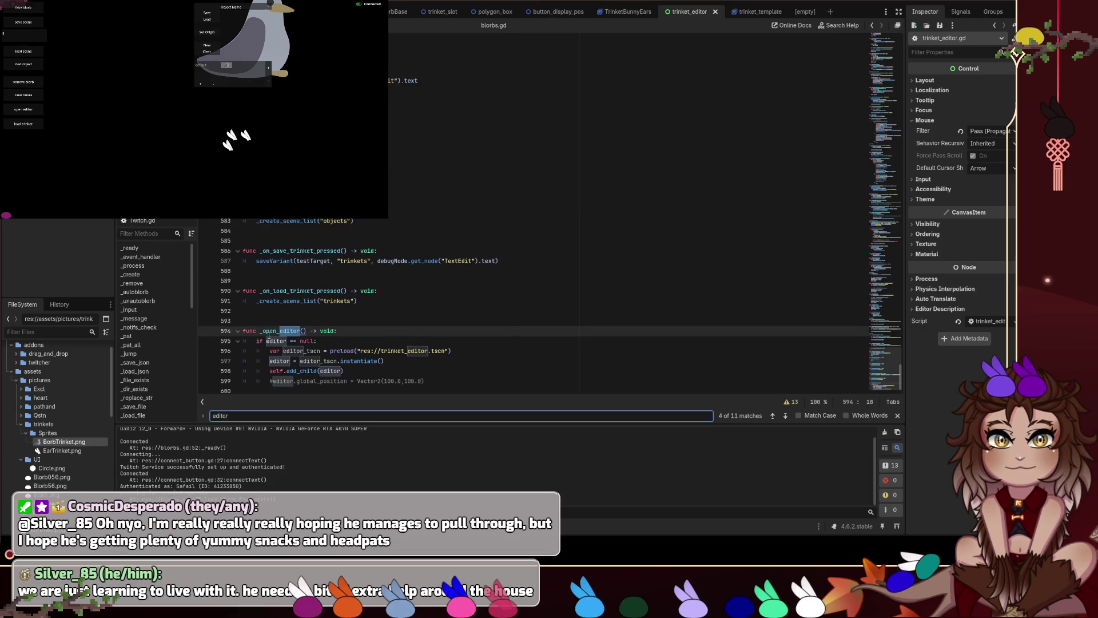
Comment out the 'if editor == null:' line with # and save blorbs.gd.
left_click(261, 341)
type("#")
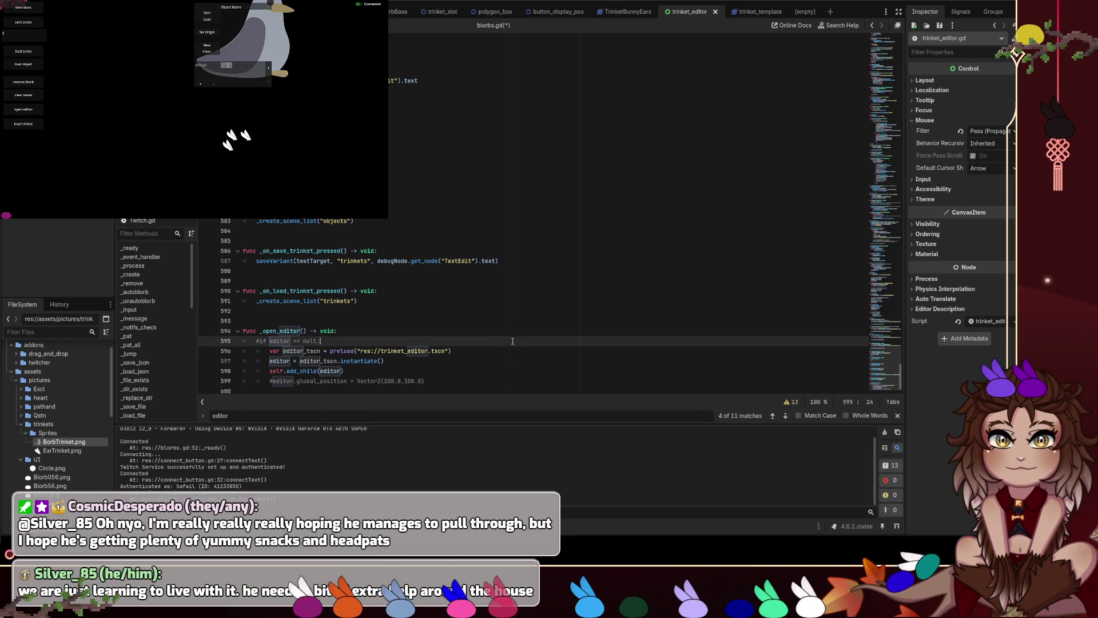
key("ctrl+s")
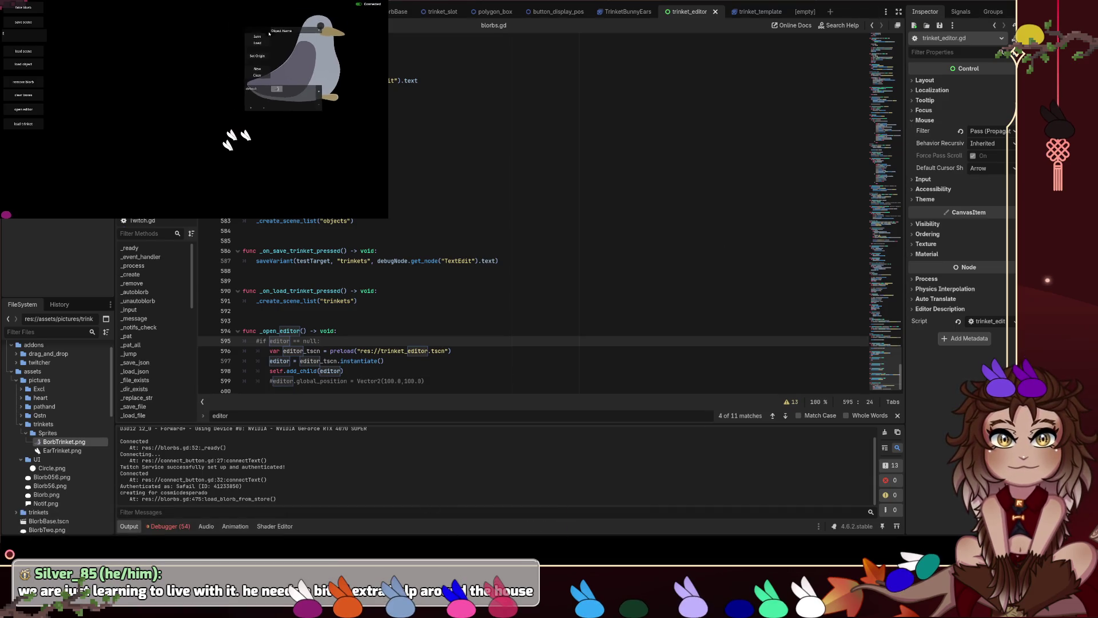
Open a second trinket editor with bunny frames and move its window up and left.
left_click(23, 128)
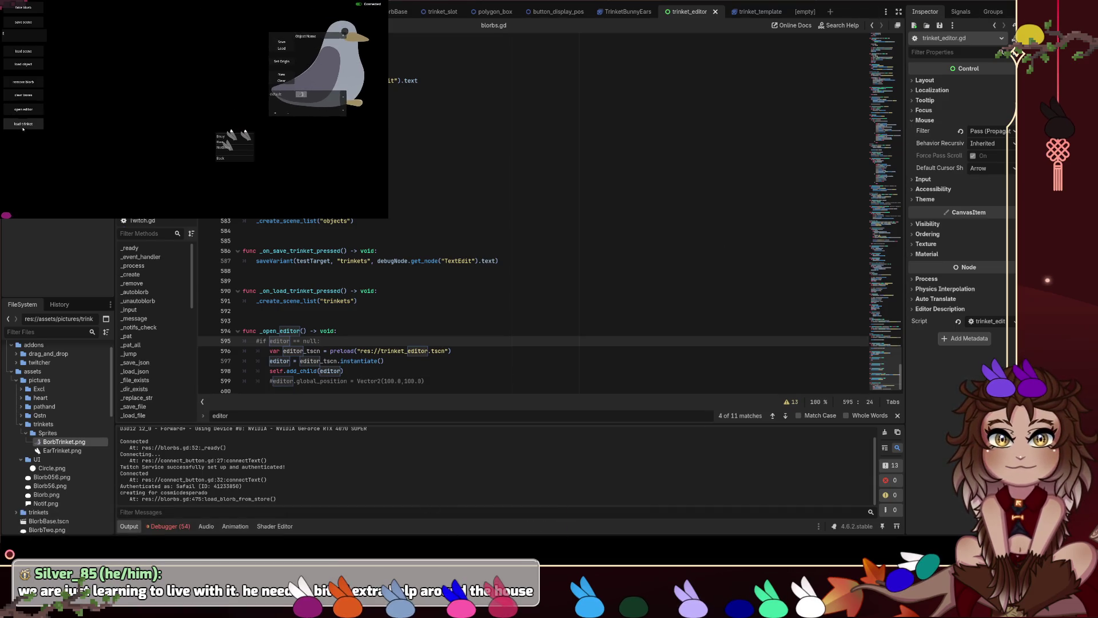
left_click(223, 158)
left_click(23, 109)
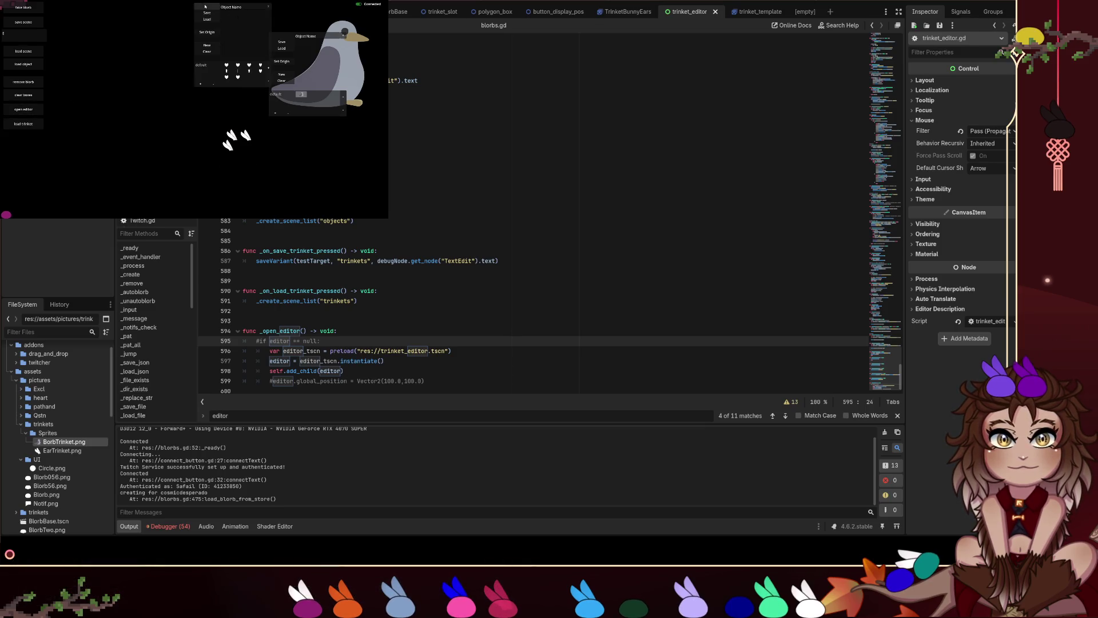
left_click(174, 72)
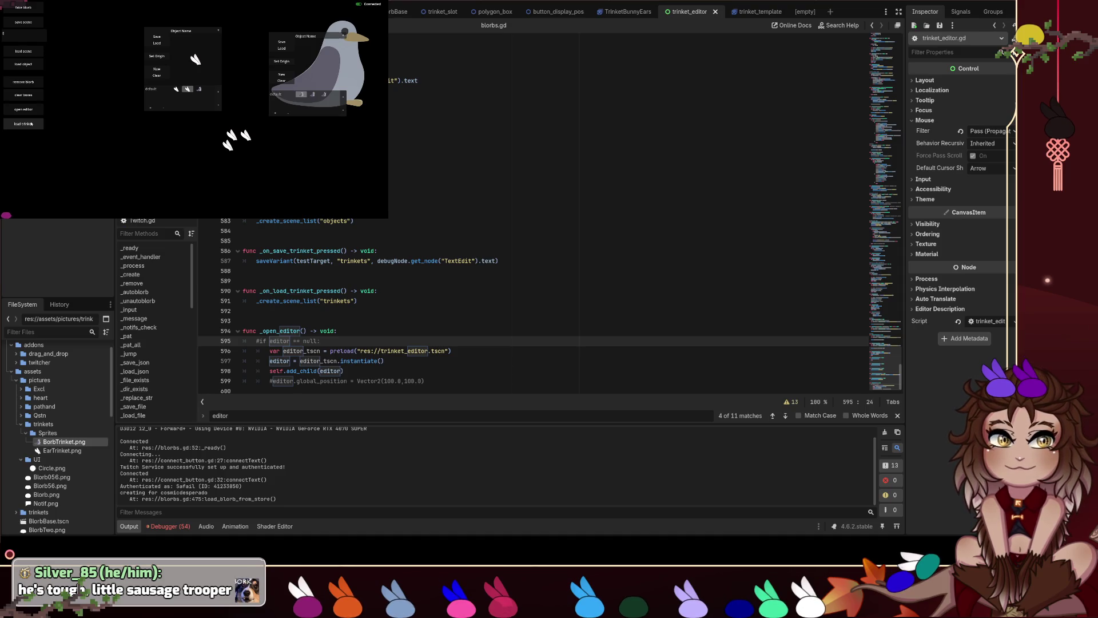
mouse_move(181, 30)
left_mouse_down()
mouse_move(91, 61)
mouse_move(232, 128)
mouse_move(105, 31)
left_mouse_up()
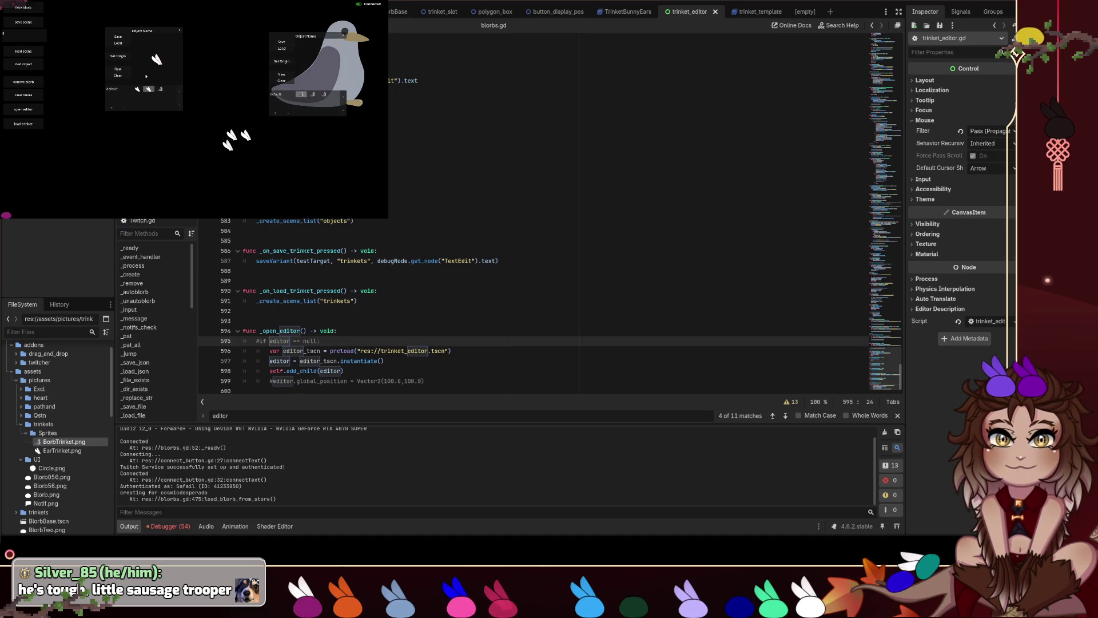
Switch the preview between bird and bunny-ear frames, then place the bird editor beside the other.
left_click(160, 89)
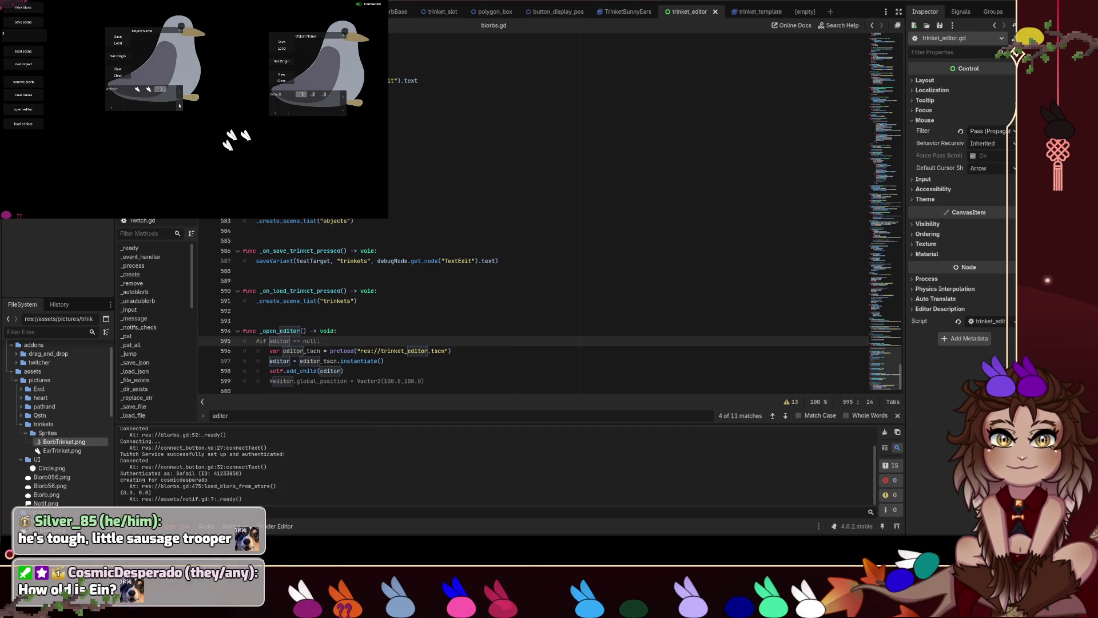
left_click(149, 88)
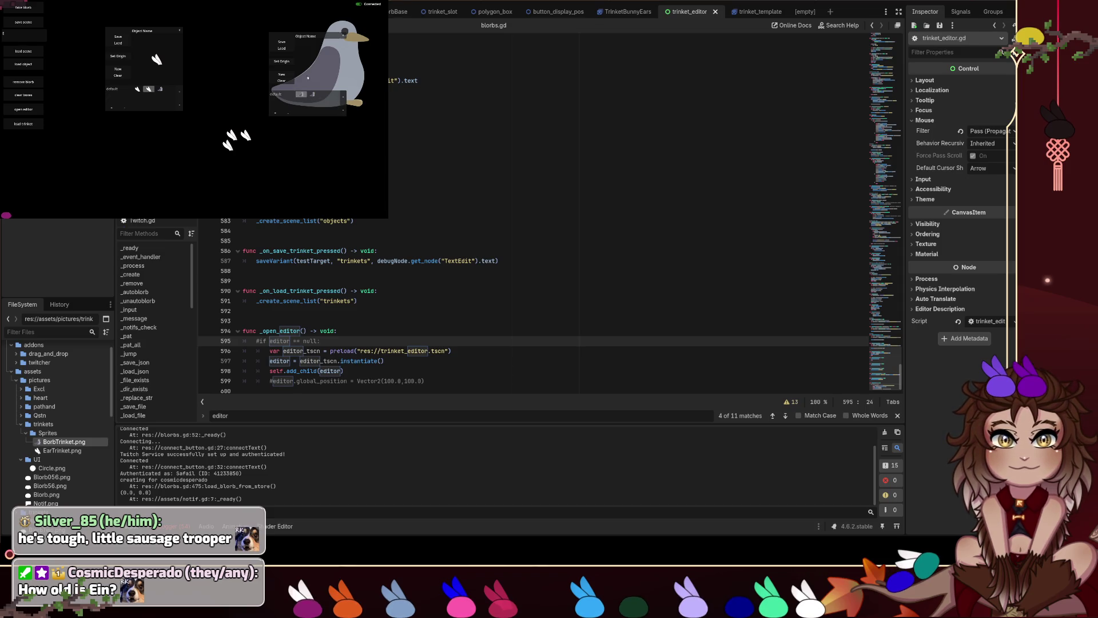
left_click(282, 74)
left_click(324, 93)
left_click_drag(270, 33, 187, 28)
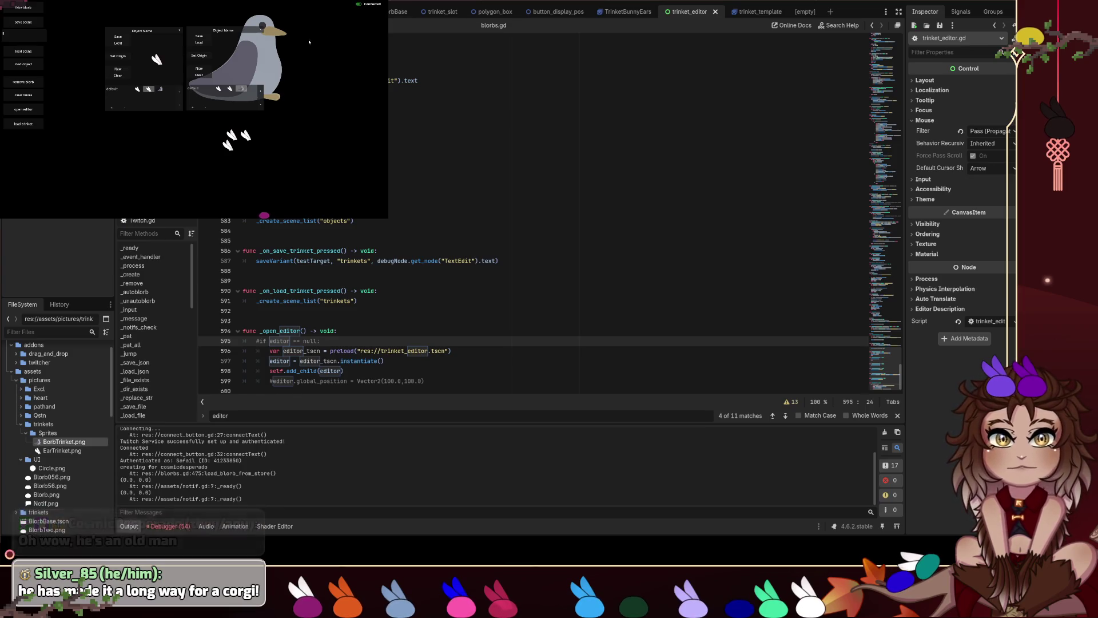
Close both editor windows and show the trinket_template scene's sprite frames.
left_click(259, 30)
left_click(180, 30)
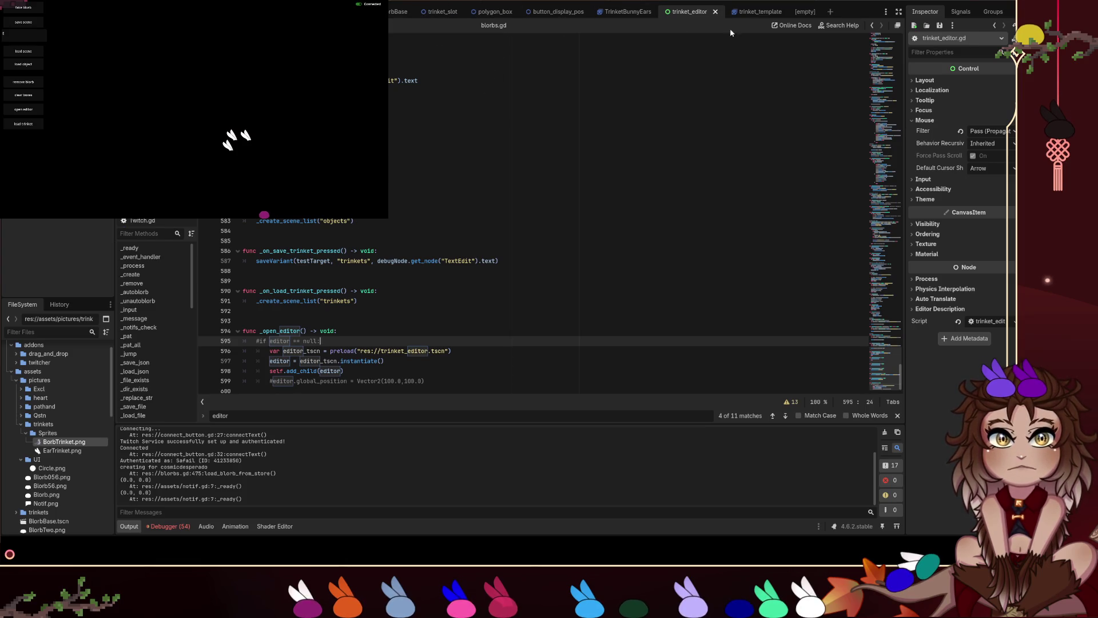
left_click(751, 12)
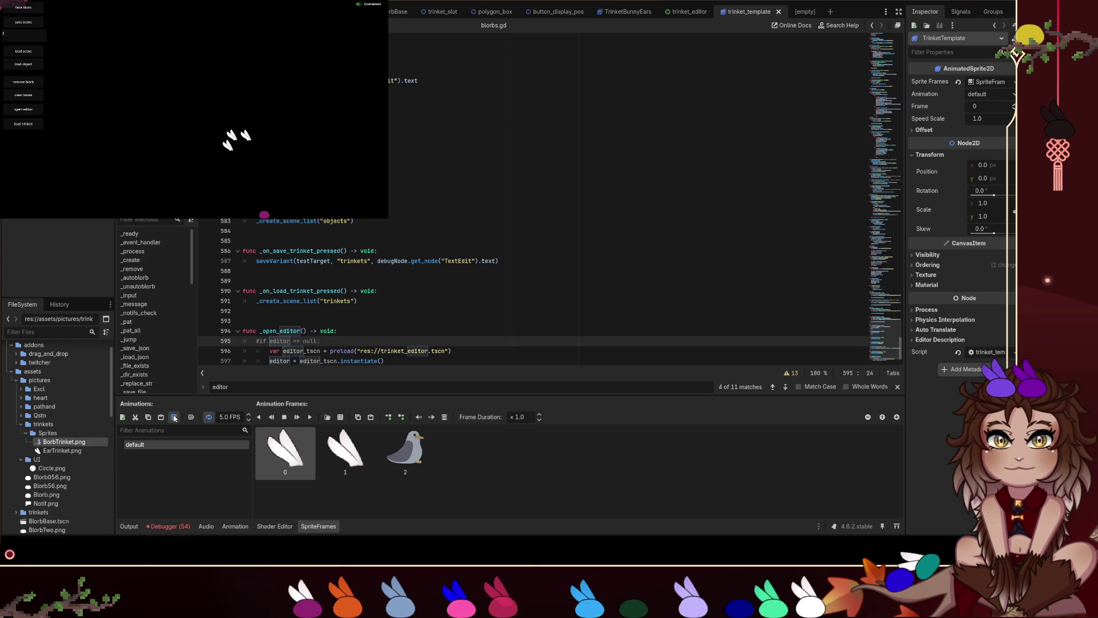
Delete the template's default animation and save trinket_template.
key("Delete")
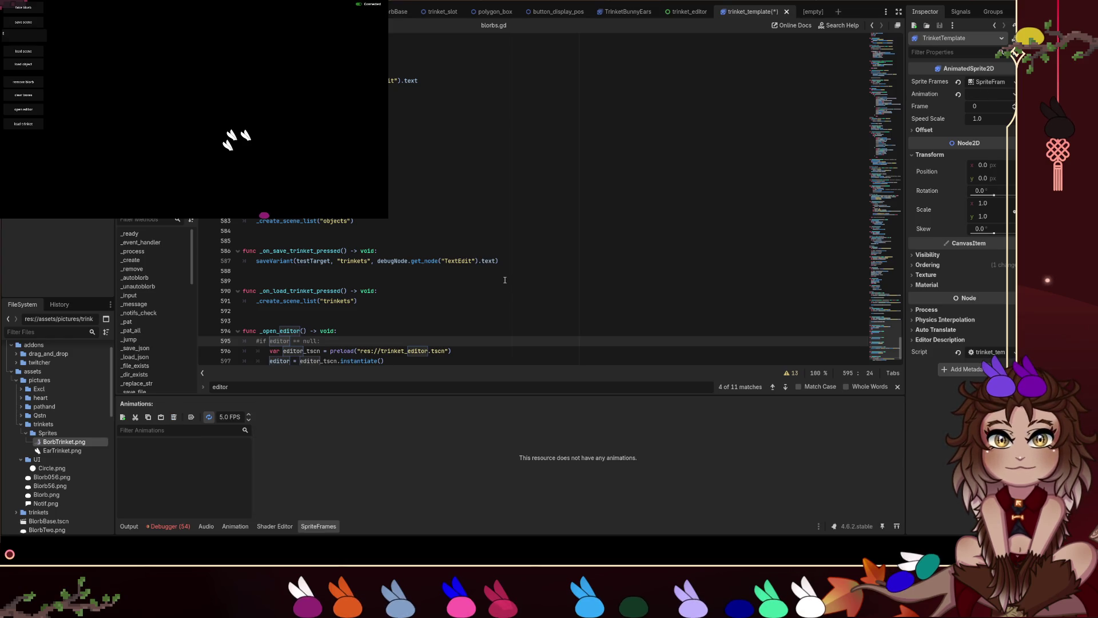
left_click(767, 159)
key("ctrl+s")
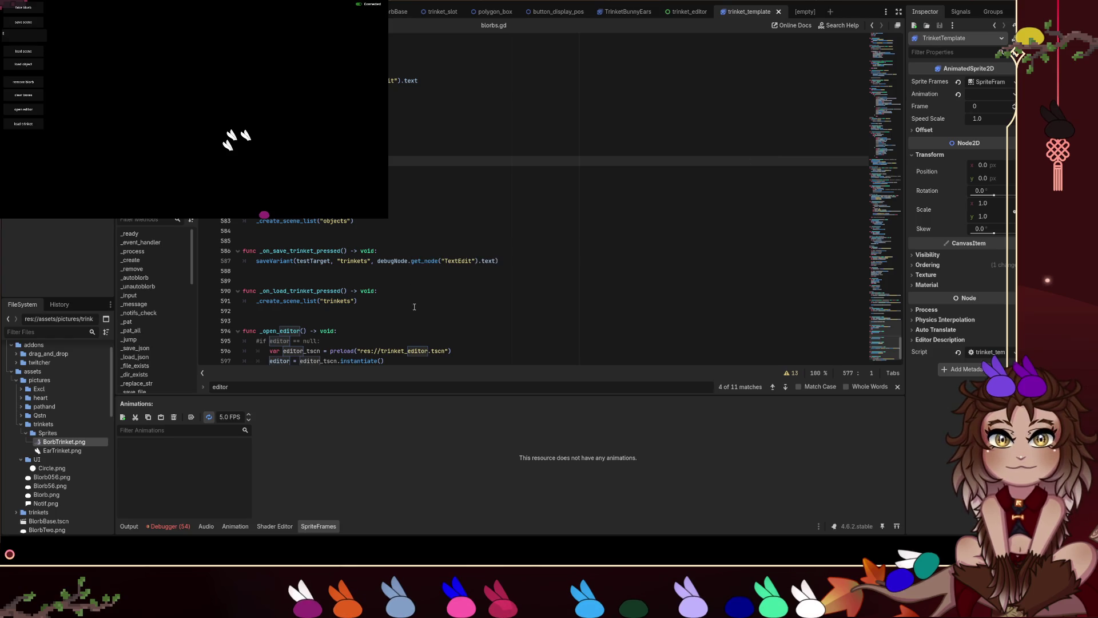
Add an empty animation named default, save the template and relaunch the game.
left_click(123, 417)
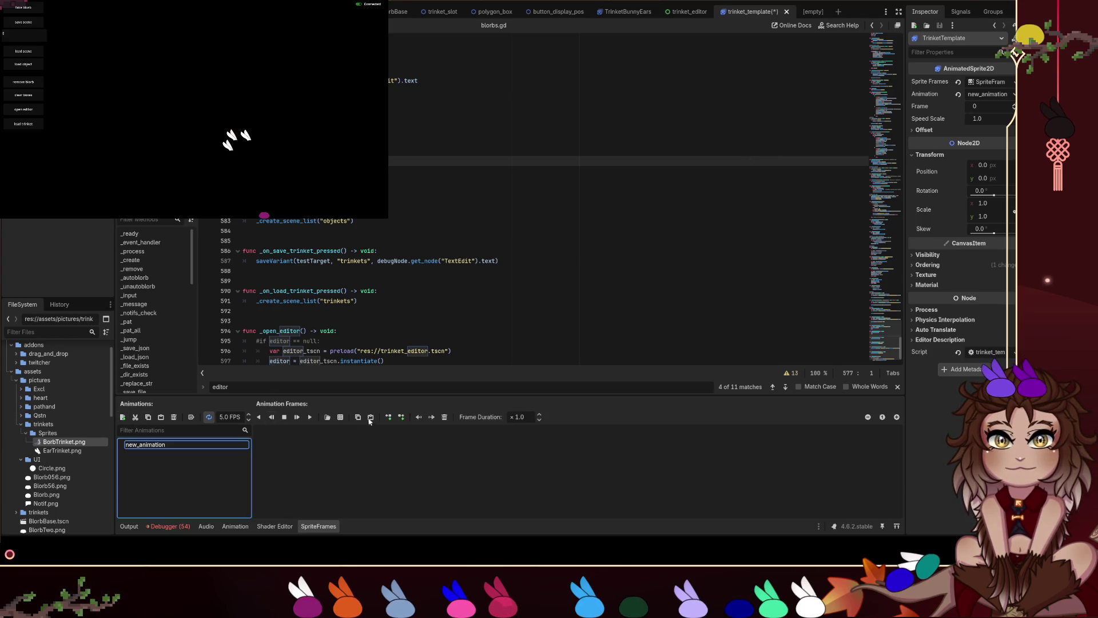
type("default")
key("Return")
left_click(566, 190)
key("ctrl+s")
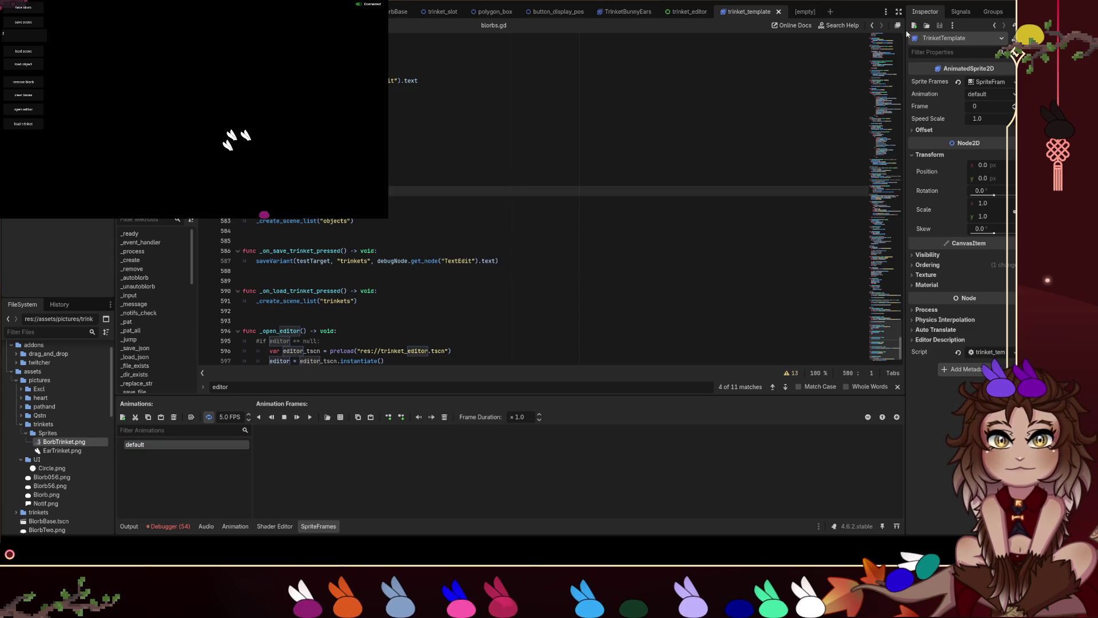
key("F5")
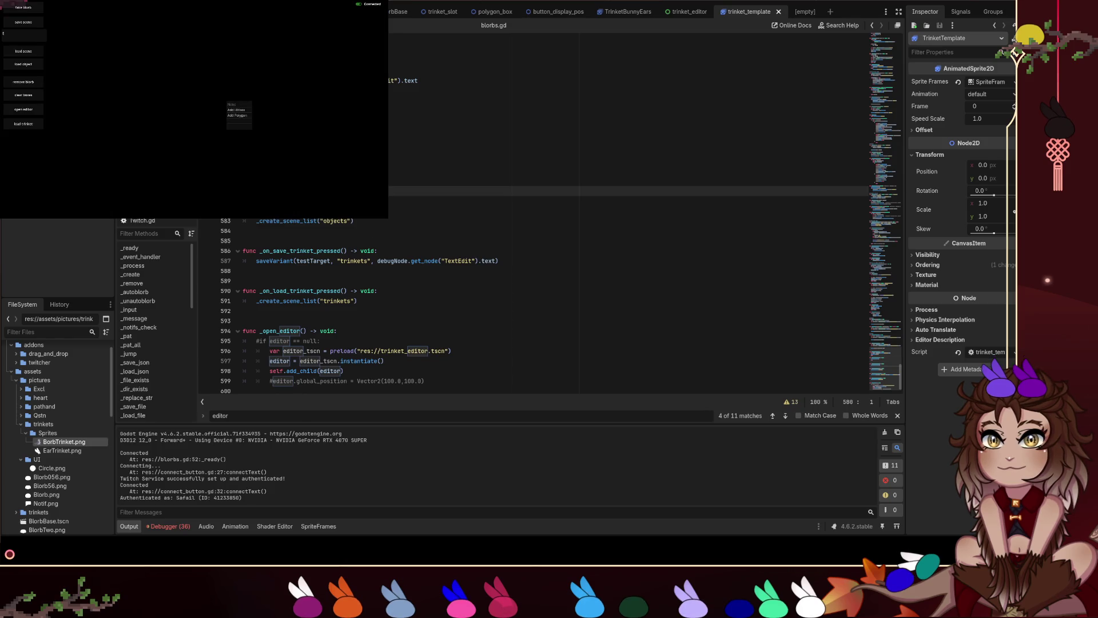
left_click(231, 133)
Spawn a grey bird in the running game from the context menu.
right_click(218, 129)
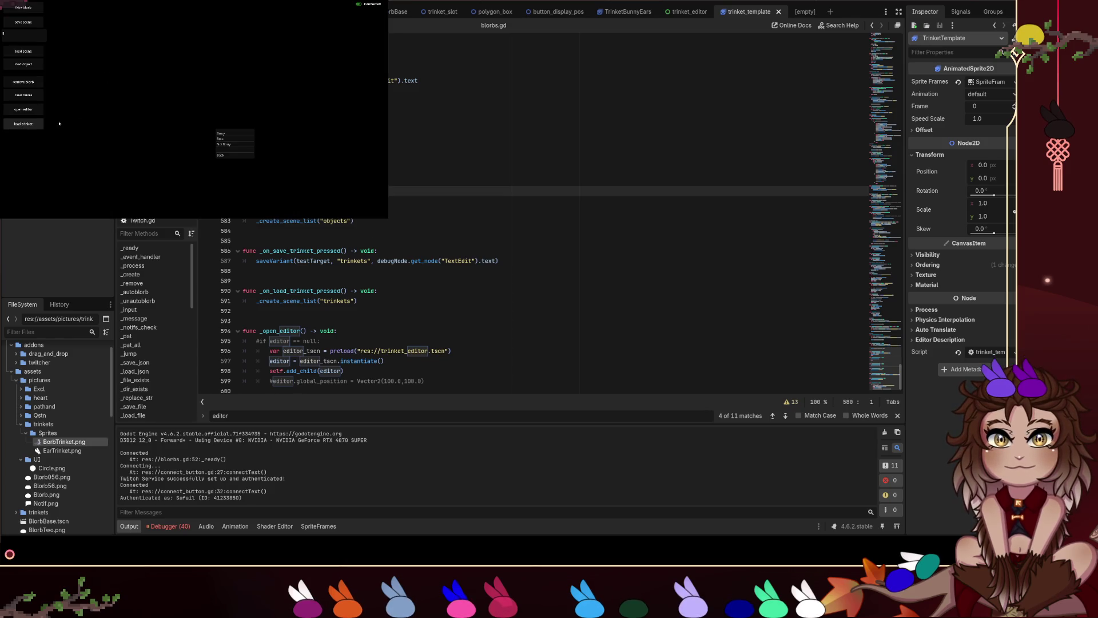
left_click(231, 134)
right_click(229, 135)
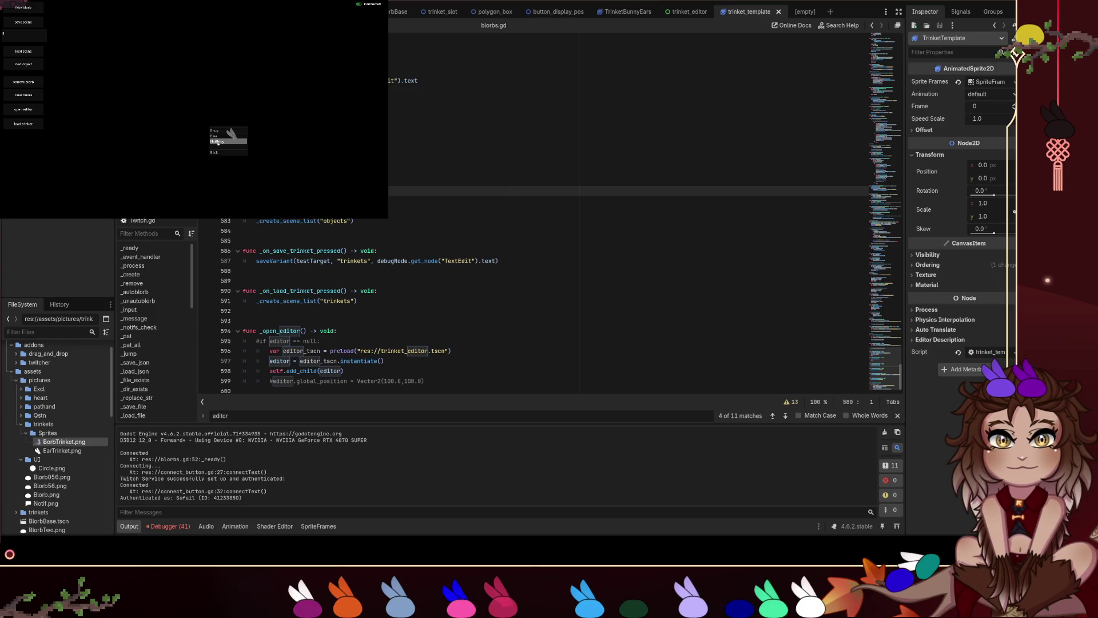
left_click(216, 145)
Load the white feather trinket onto the bird and show the trinket_editor scene.
left_click(22, 122)
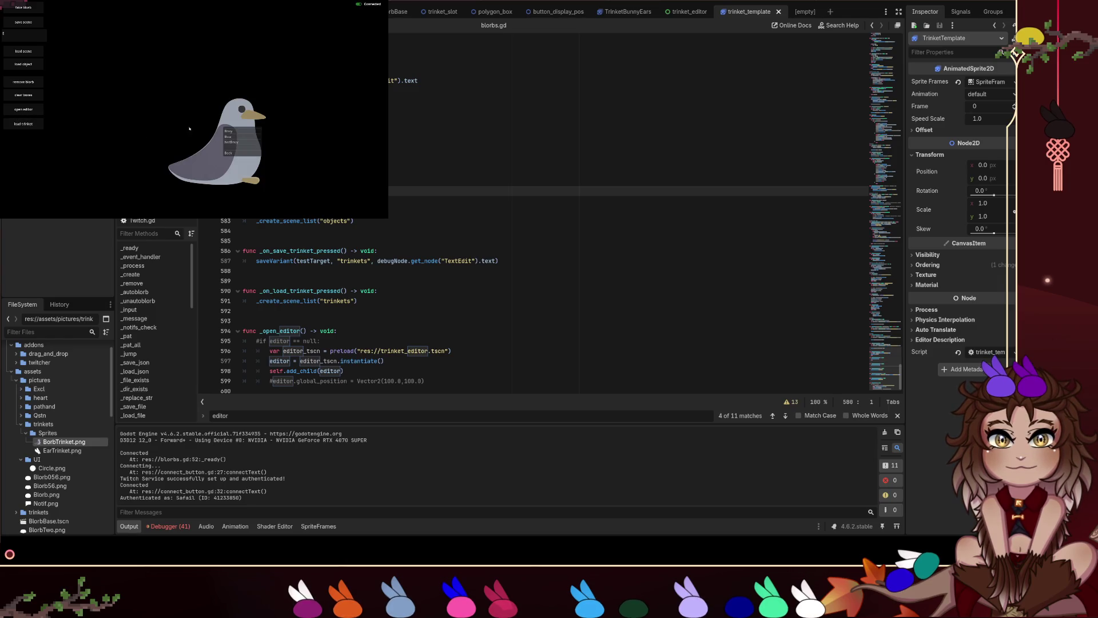
left_click(240, 136)
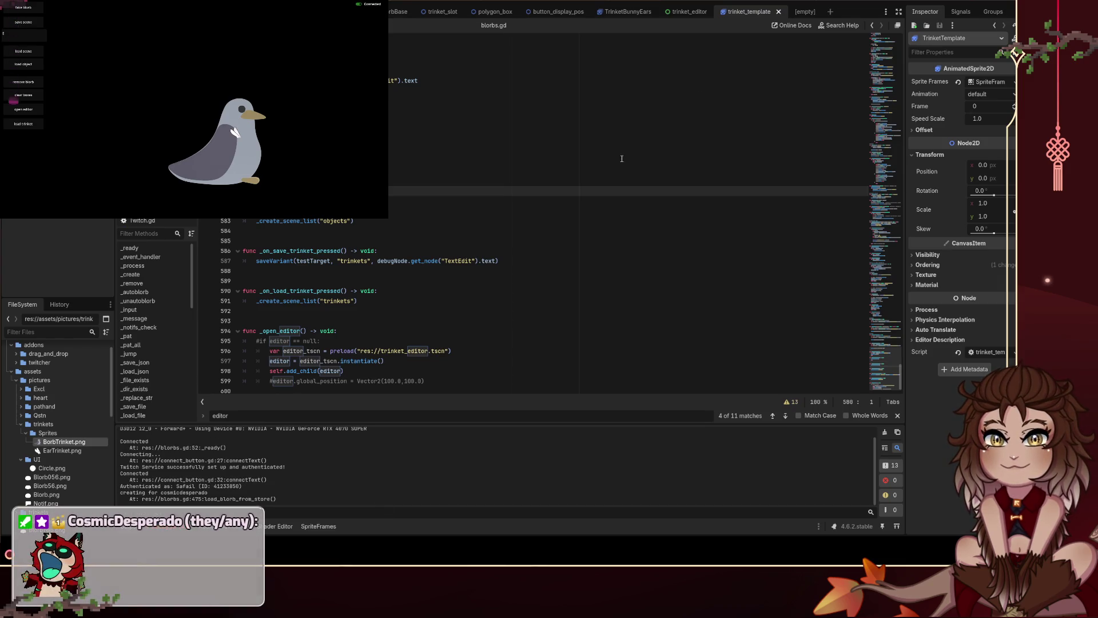
left_click(686, 12)
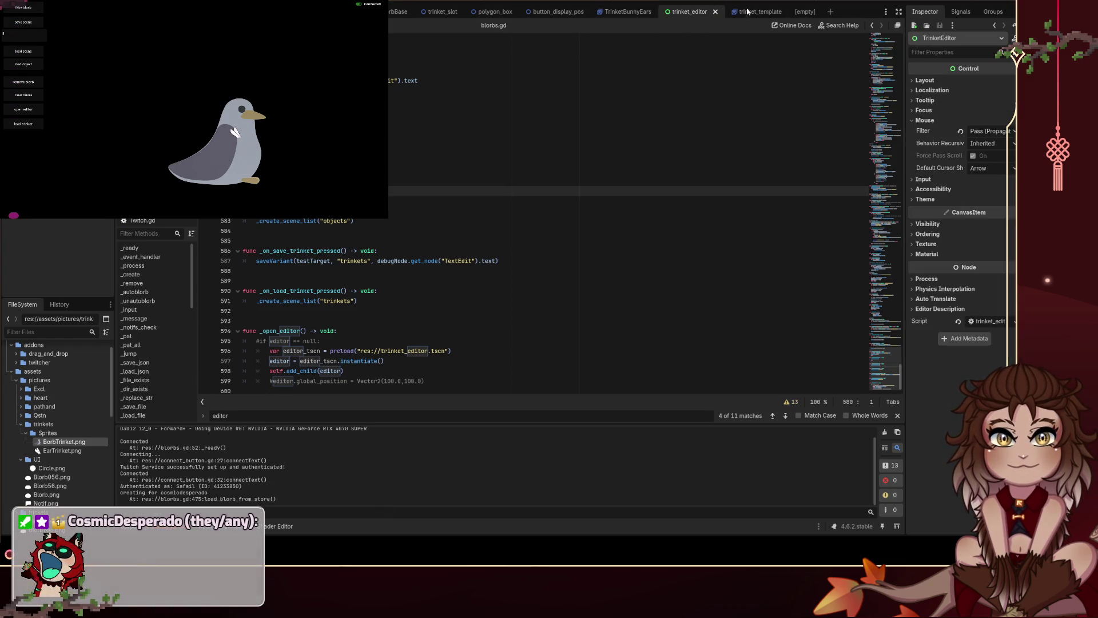
Go back to trinket_template and open the trinket_editor.gd script.
left_click(760, 11)
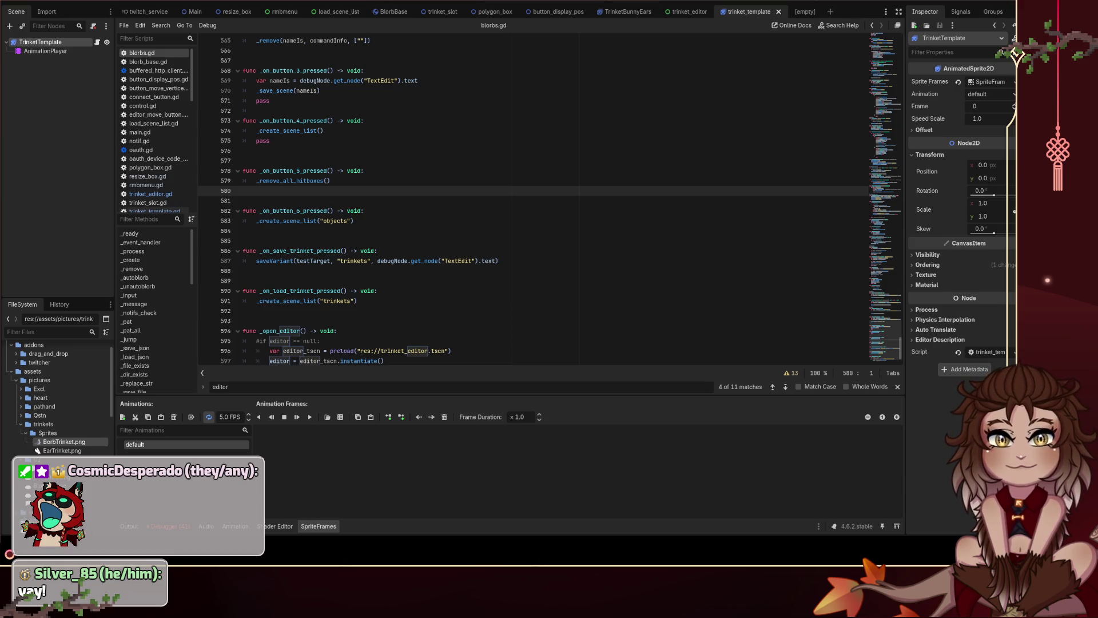
scroll(549, 197, "down", 1)
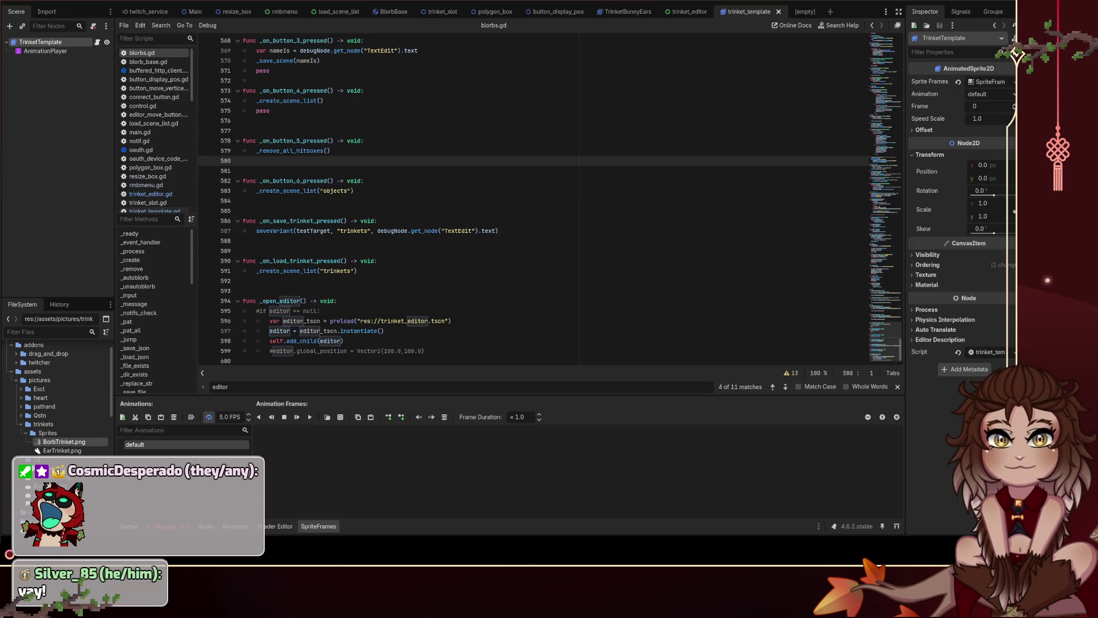
scroll(154, 203, "down", 2)
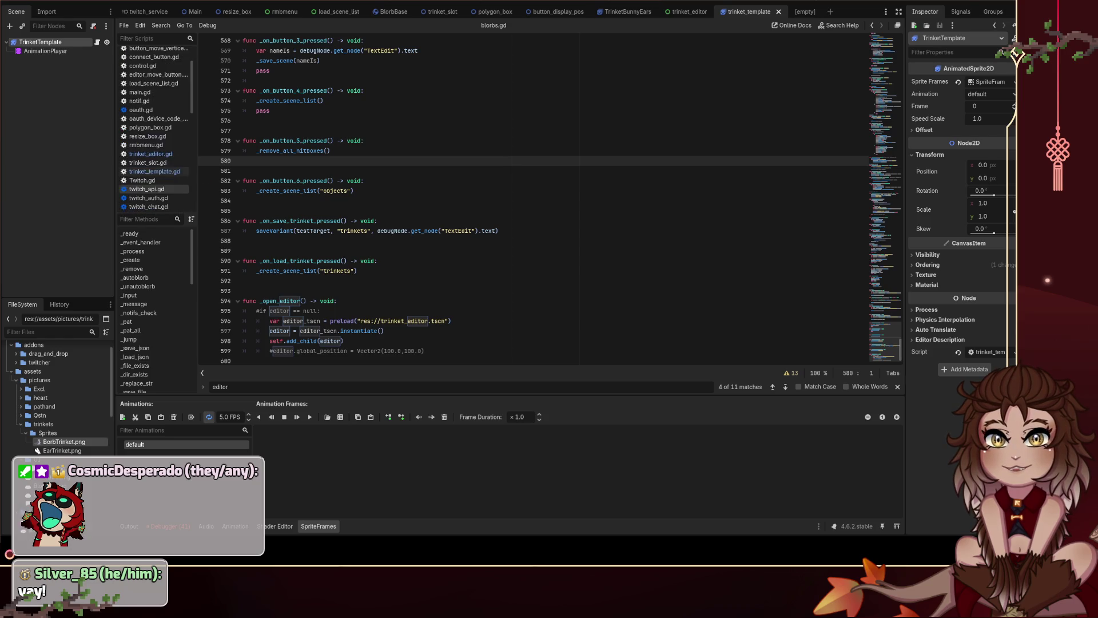
left_click(162, 154)
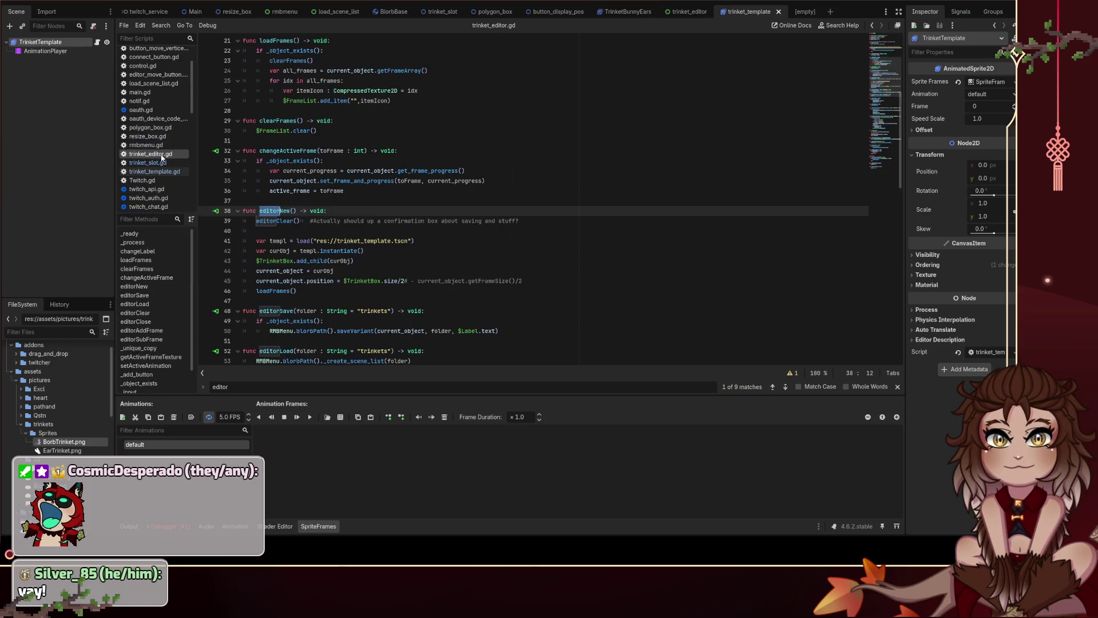
Inspect the FrameList icon line and changeActiveFrame's object check, then return to the 2D view.
scroll(299, 155, "down", 3)
scroll(299, 155, "up", 4)
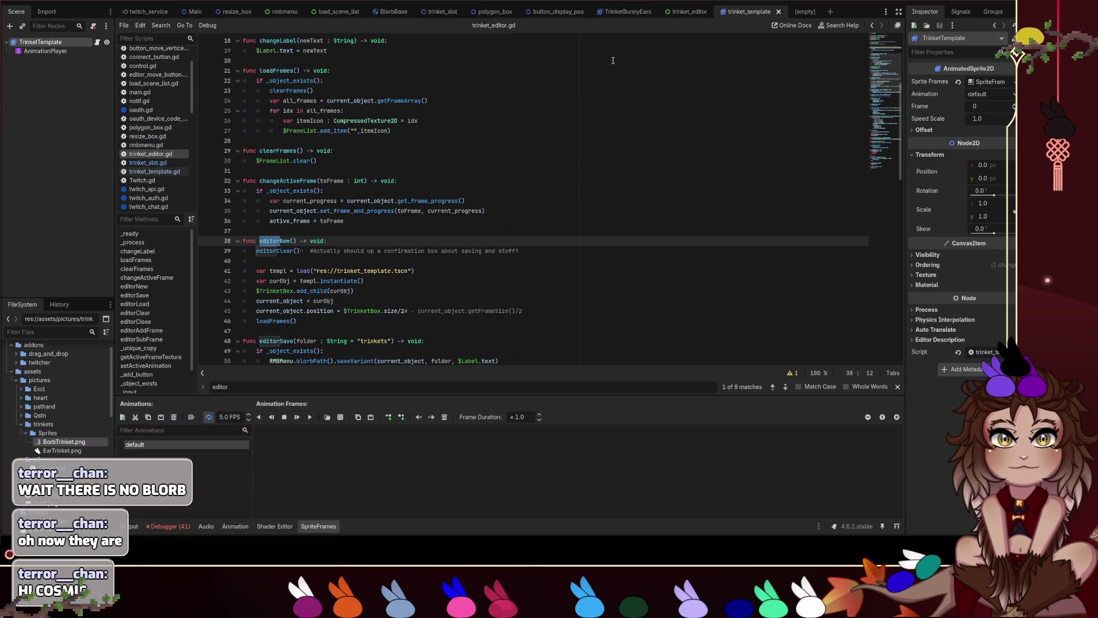
left_click(501, 129)
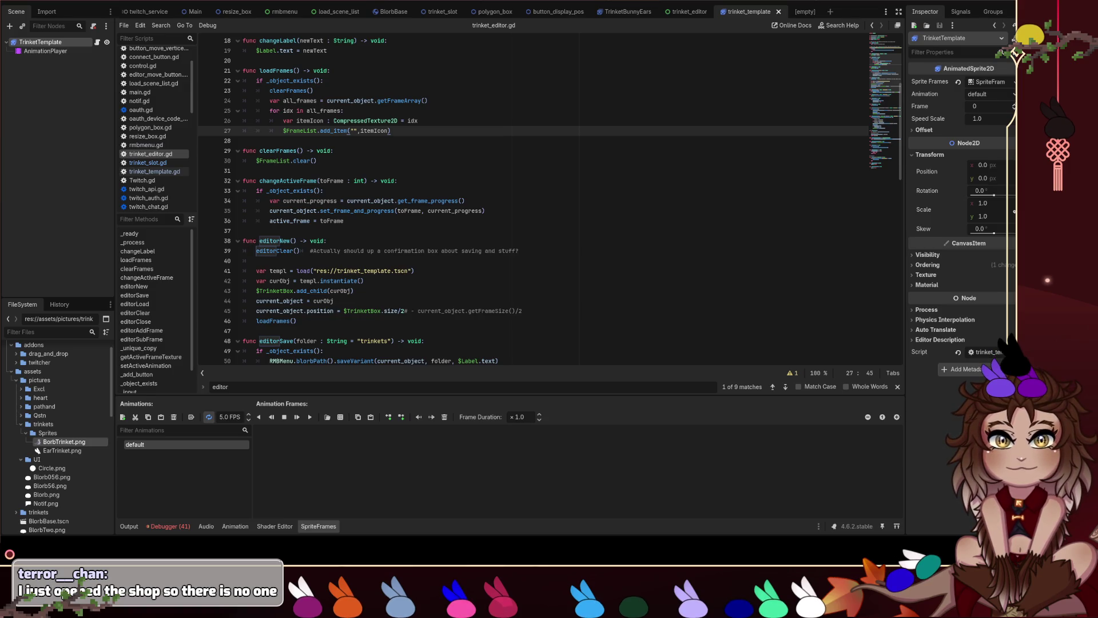
left_click(549, 191)
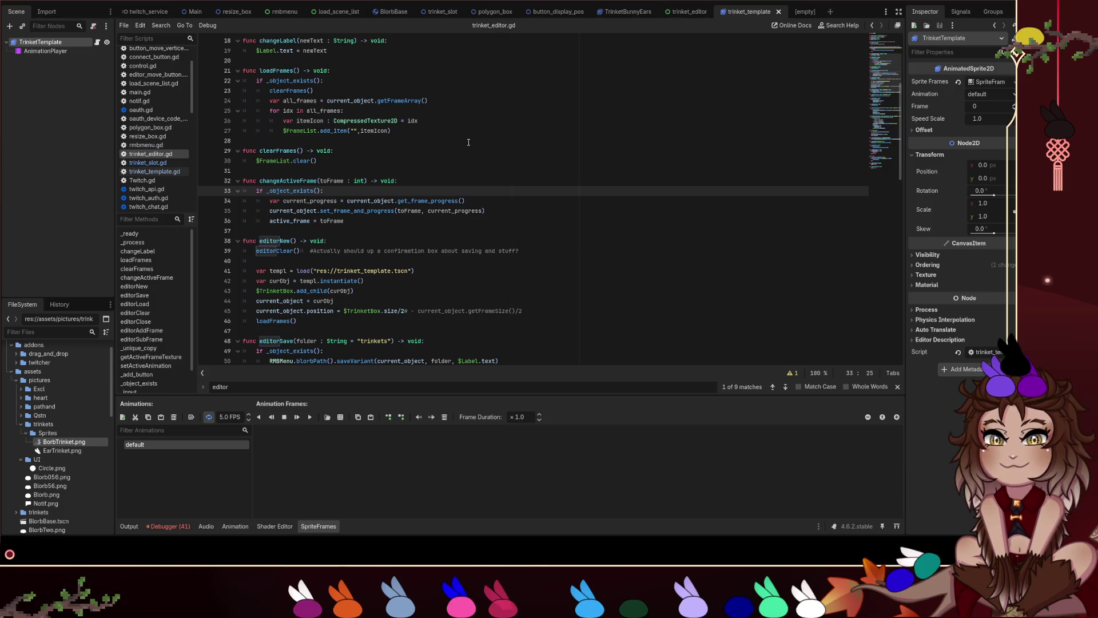
key("ctrl+F1")
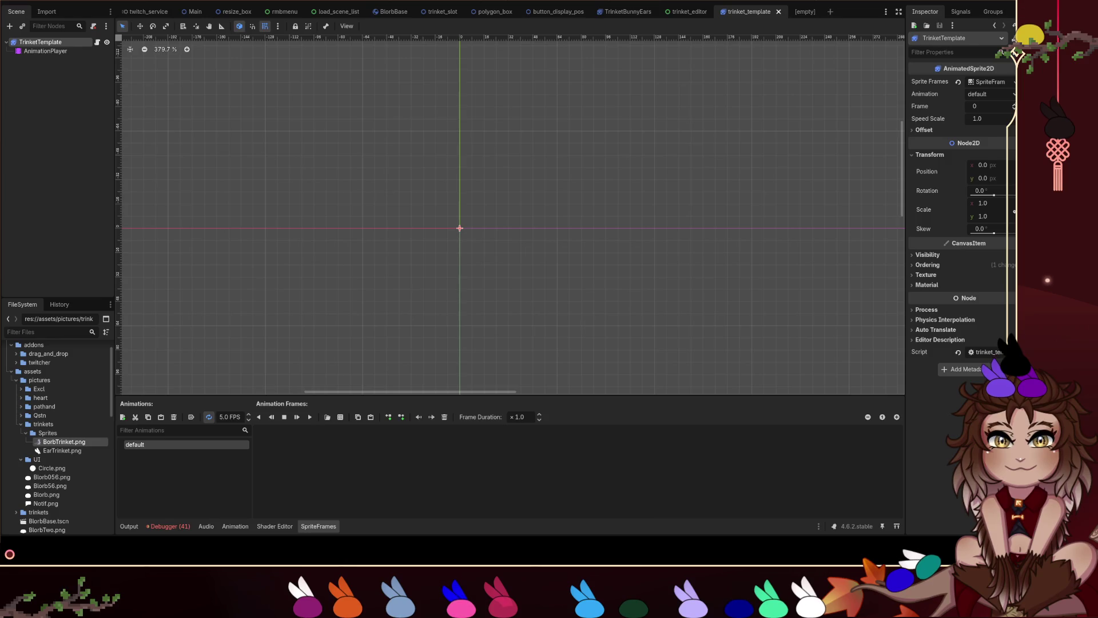
Deselect TrinketTemplate, pass through Main, and open the trinket_editor scene zoomed to about 161%.
left_click(480, 166)
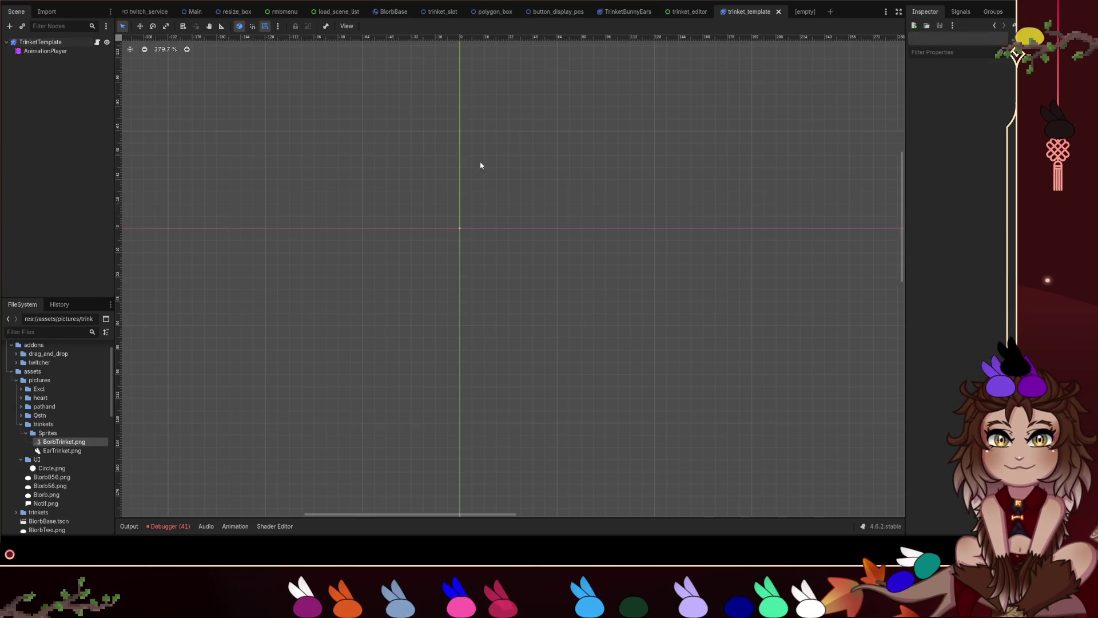
left_click(195, 11)
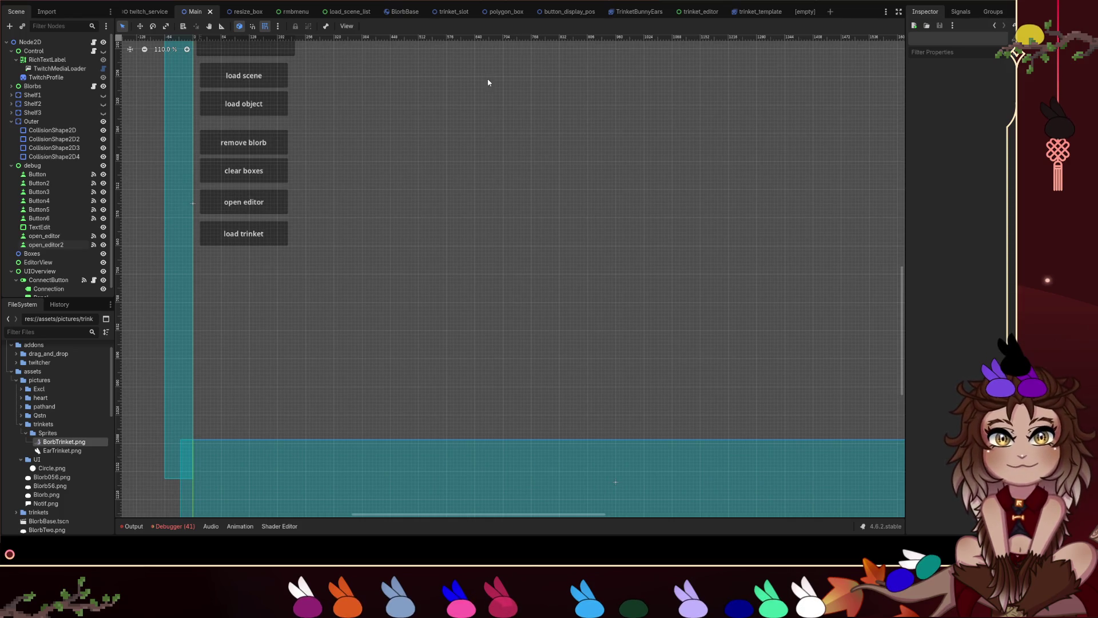
left_click(701, 12)
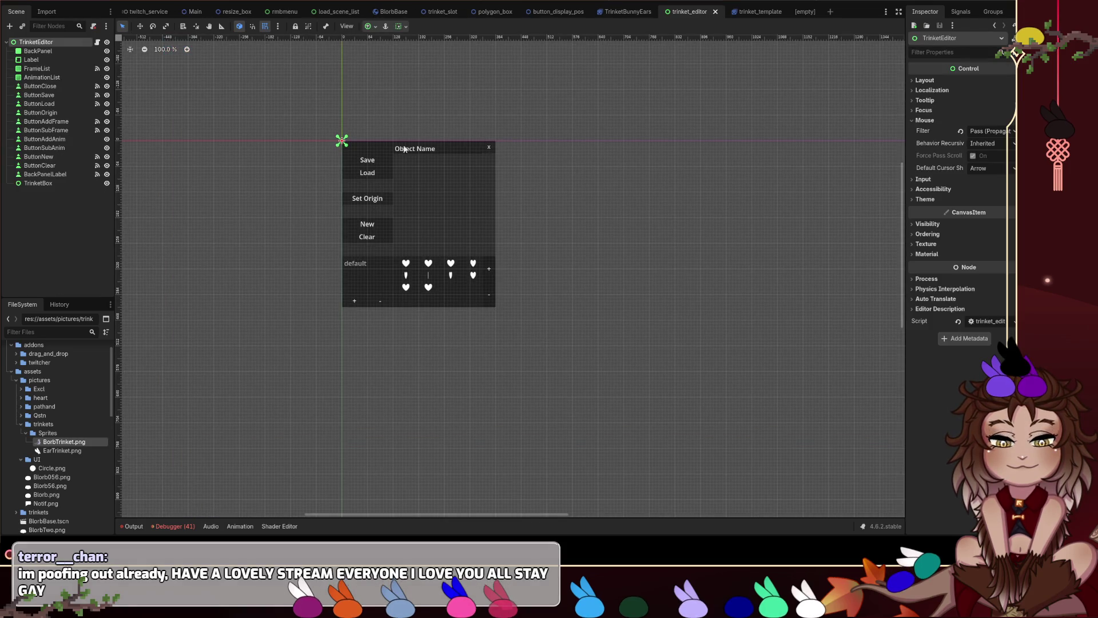
scroll(386, 150, "up", 2)
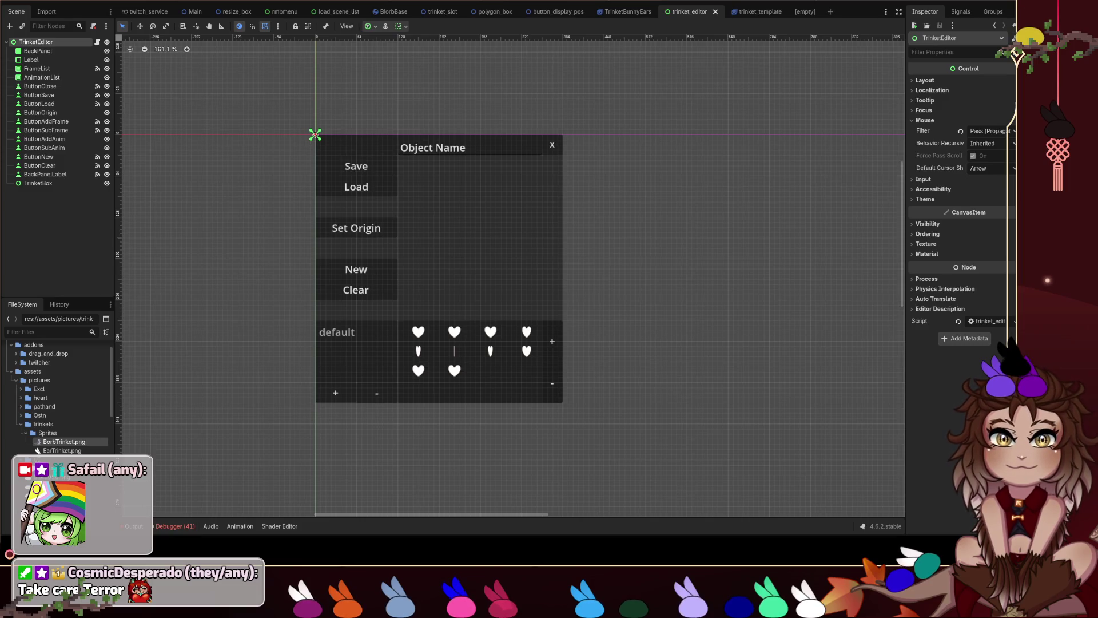
Inspect the BackPanel and TrinketBox nodes, then run the project and open the in-game trinket list.
key("Escape")
left_click(57, 77)
key("Up")
key("Up")
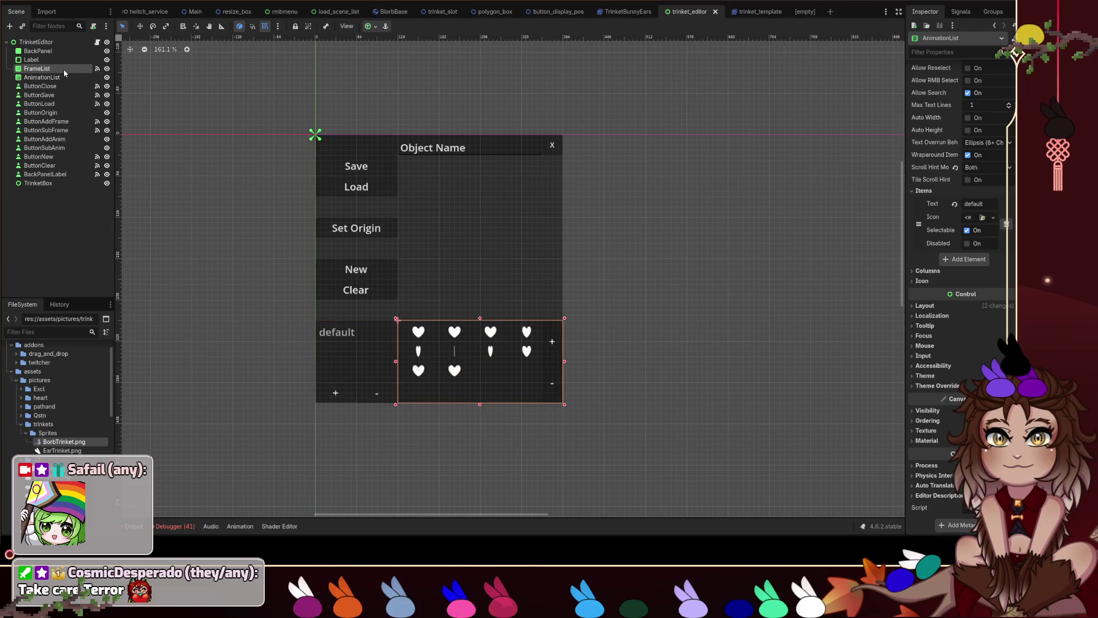
key("Up")
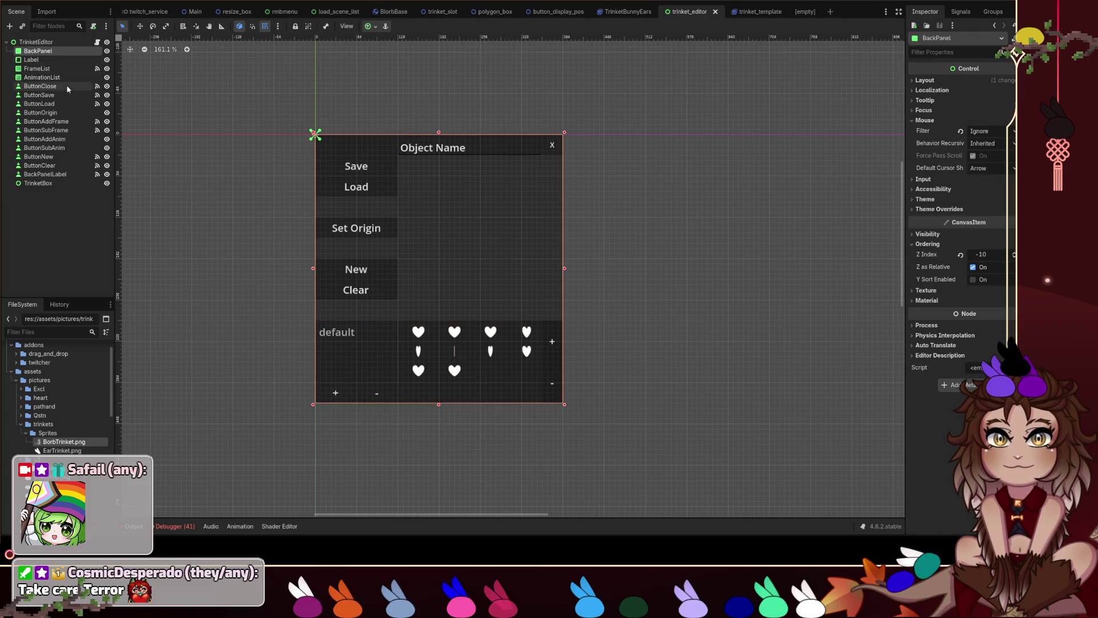
left_click(49, 183)
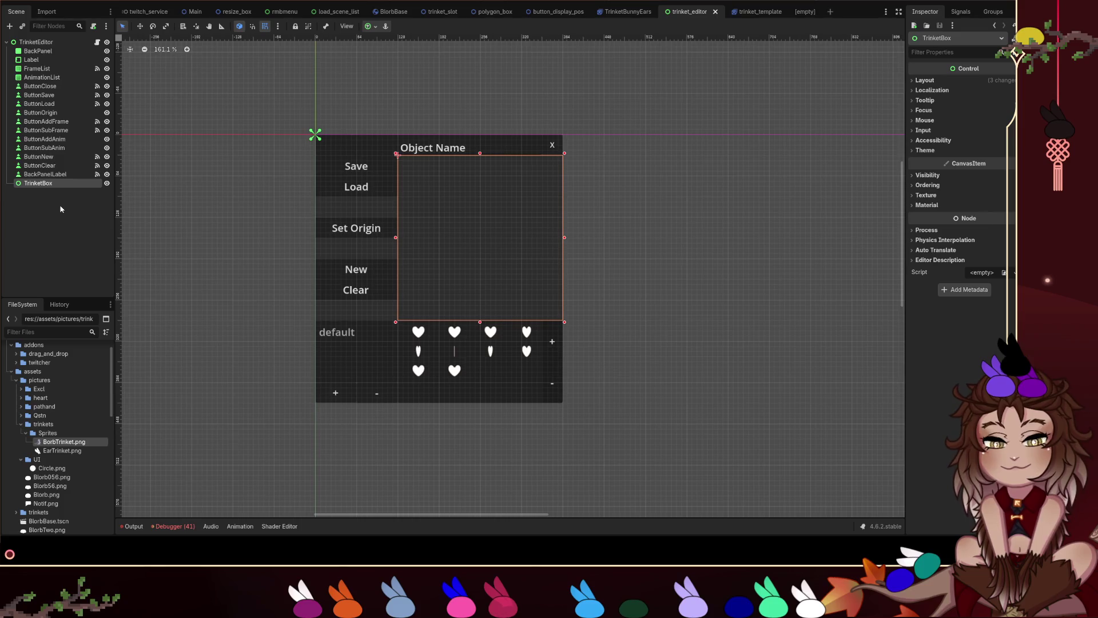
key("F6")
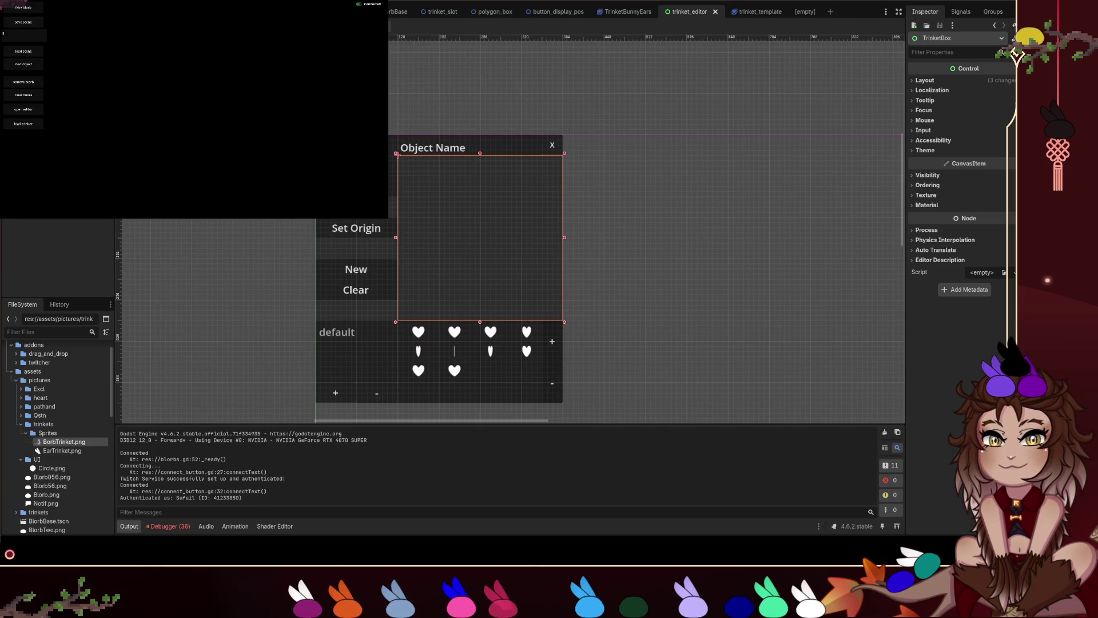
left_click(34, 124)
Open the in-game trinket editor, move its panel, clear its heart frames, then return to trinket_template.
left_click(22, 109)
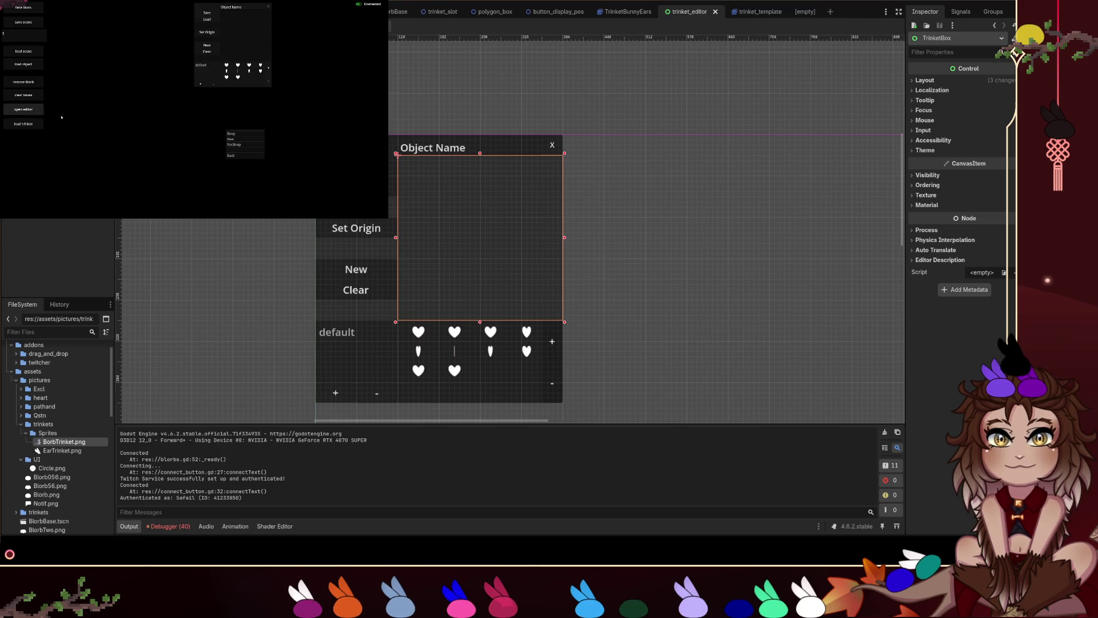
left_click_drag(206, 11, 121, 62)
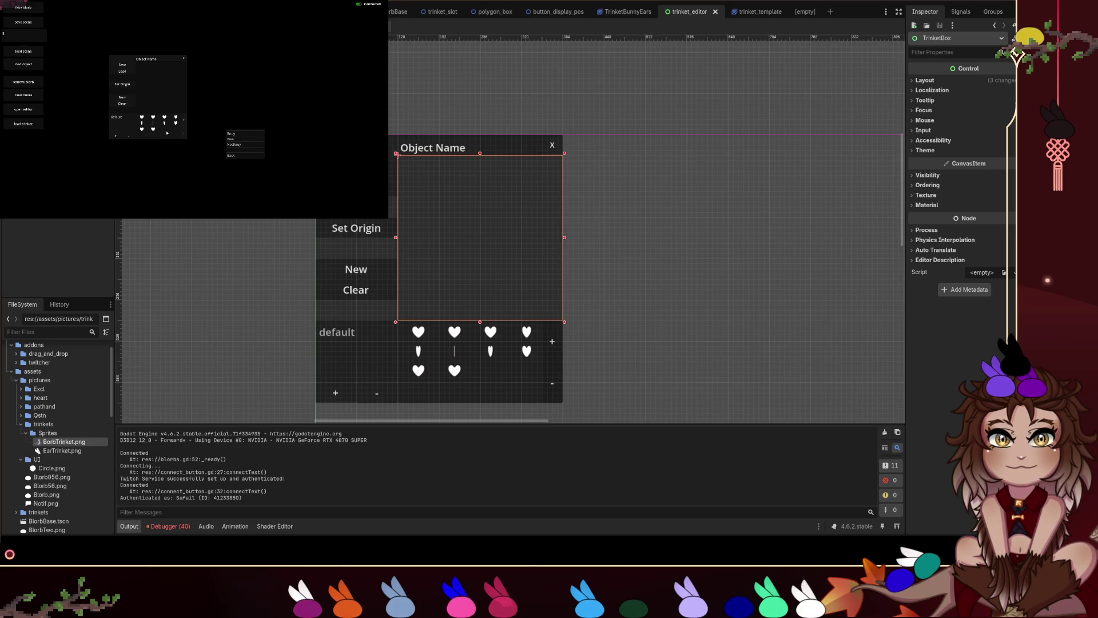
left_click(125, 104)
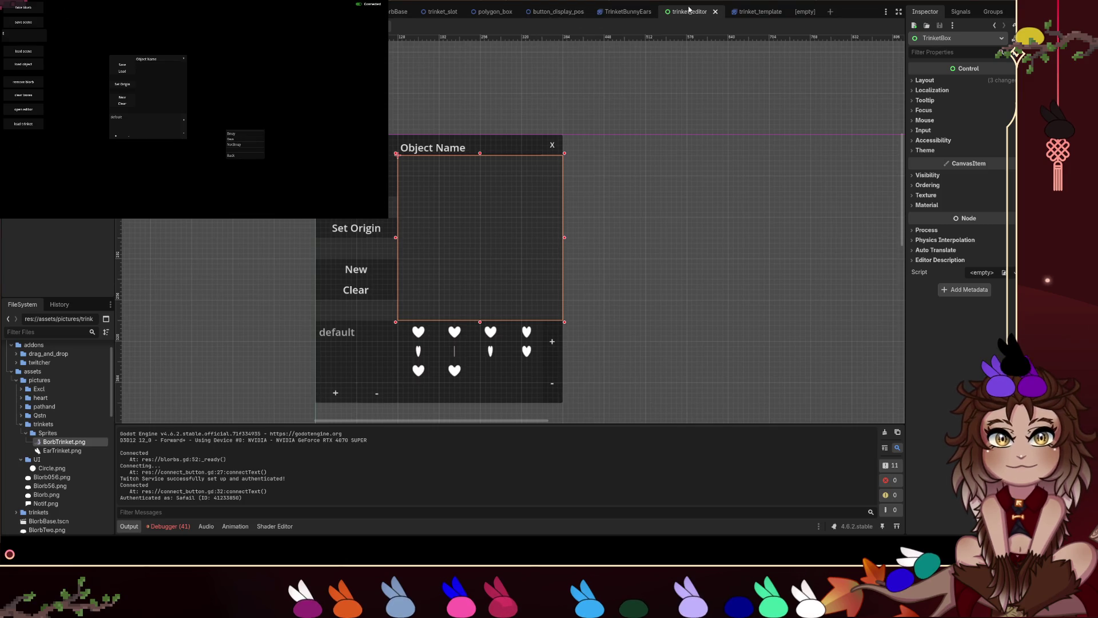
left_click(743, 8)
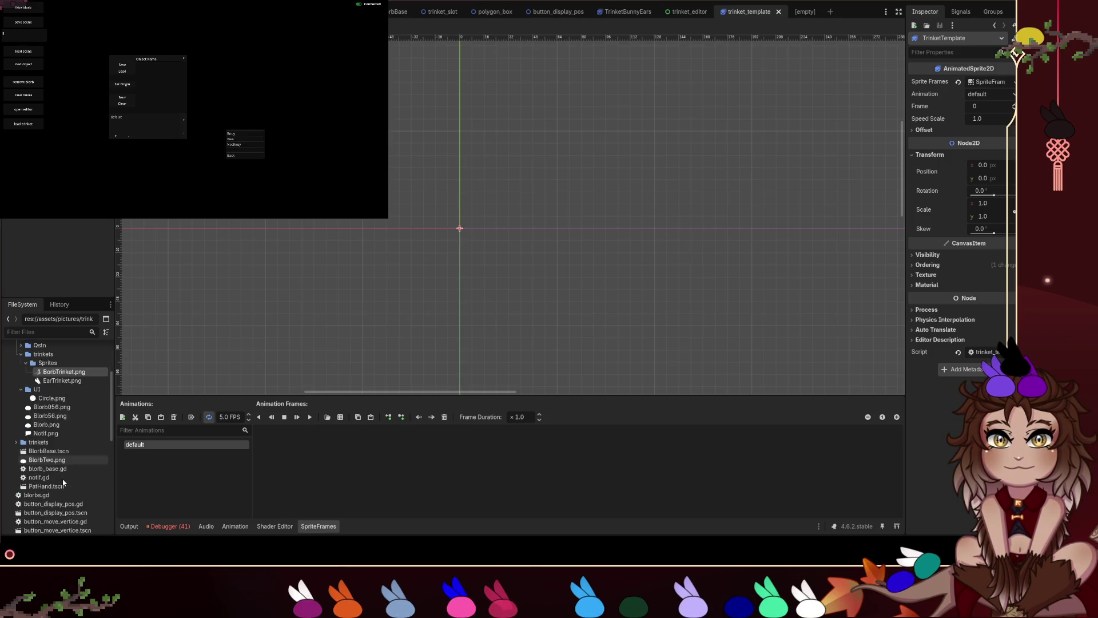
Add heart images 0001–0010.png as animation frames, save, relaunch the game, and open its trinket list.
double_click(40, 398)
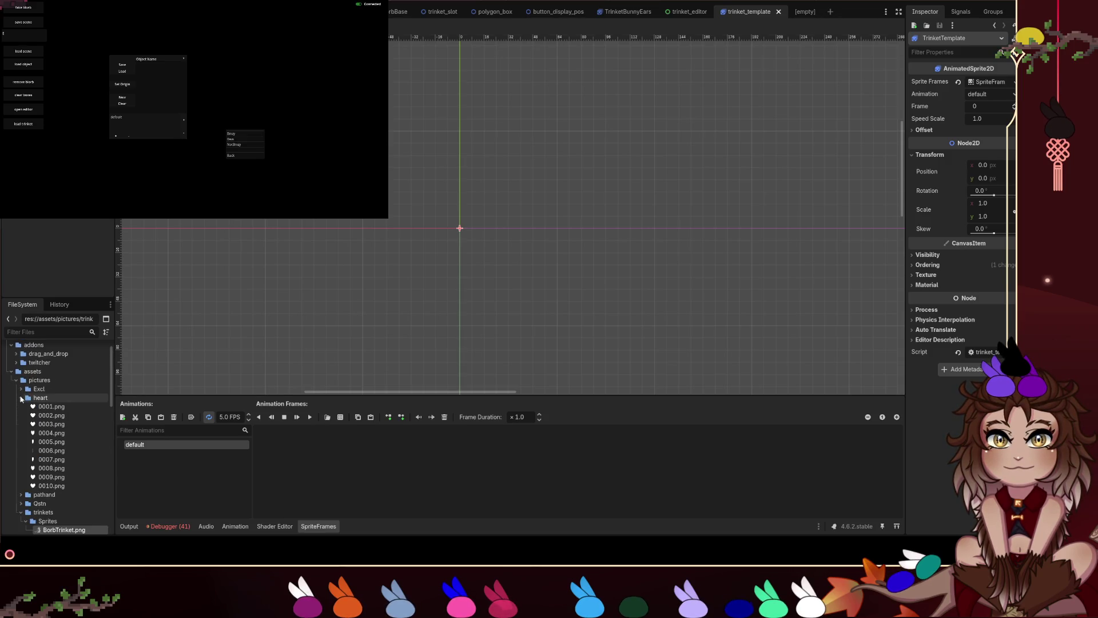
left_click(52, 406)
left_click(52, 487, "shift")
mouse_move(64, 412)
left_mouse_down()
mouse_move(263, 481)
mouse_move(352, 495)
mouse_move(363, 486)
left_mouse_up()
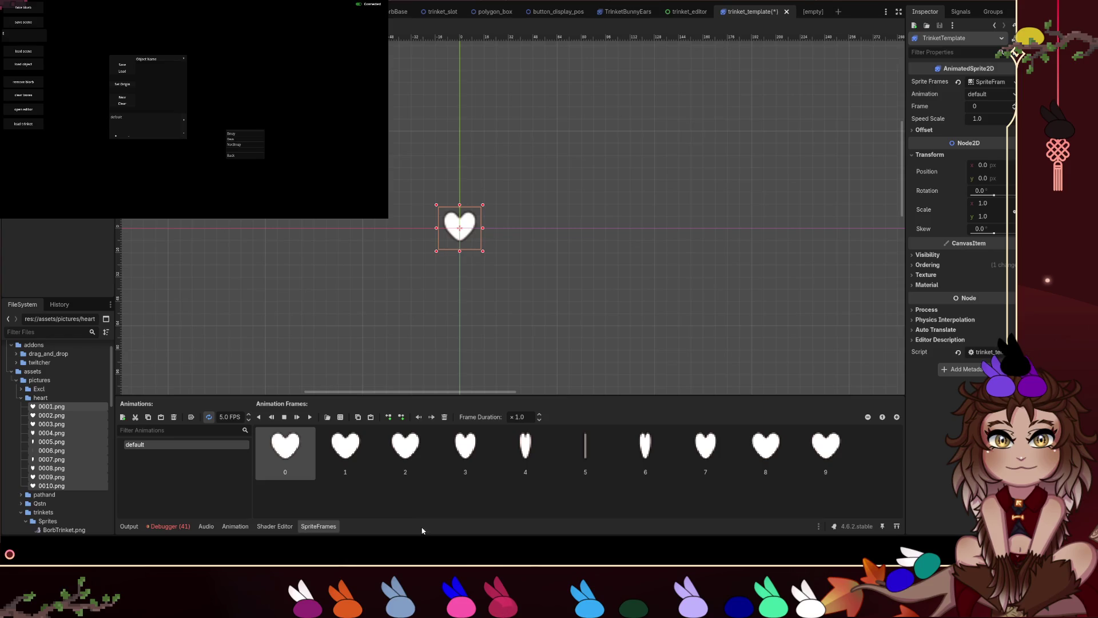
key("F5")
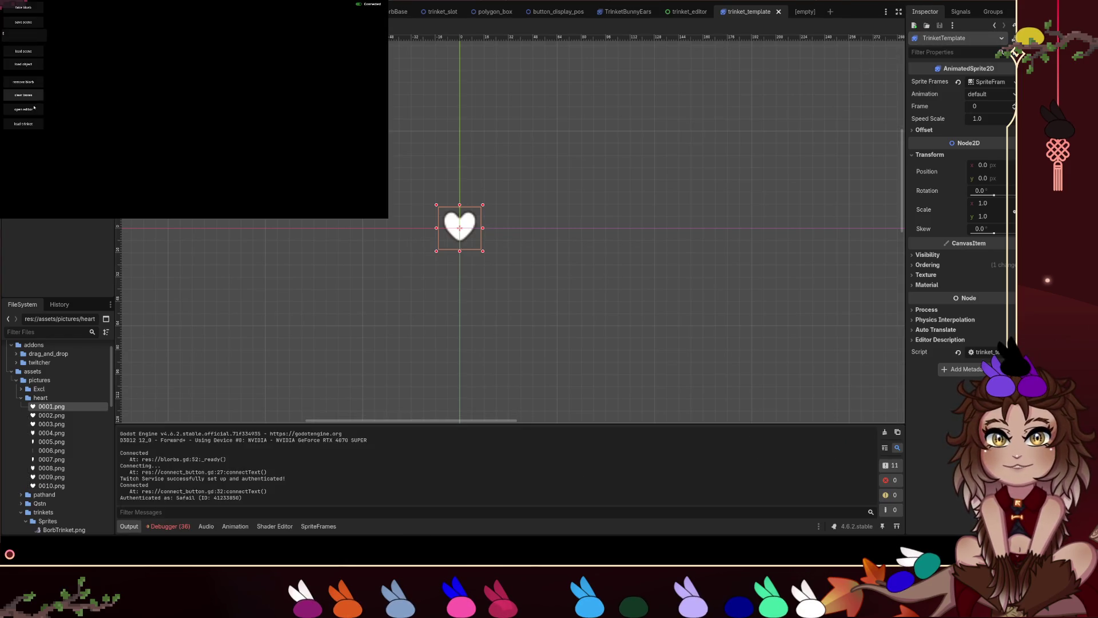
left_click(22, 124)
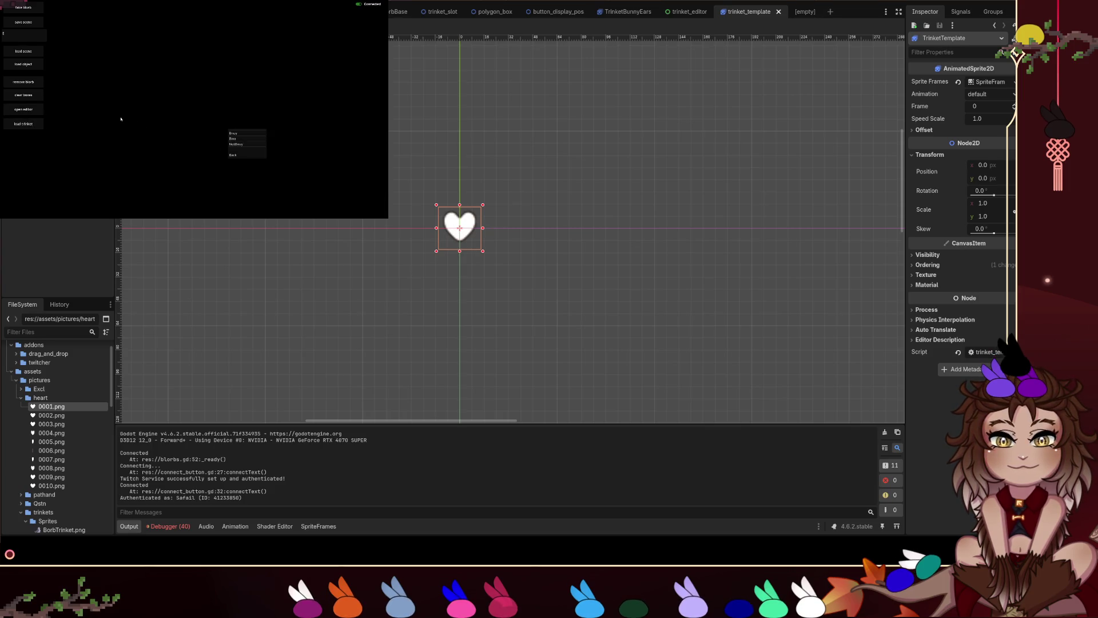
Start a new trinket in the in-game editor and preview its heart frames.
left_click(233, 156)
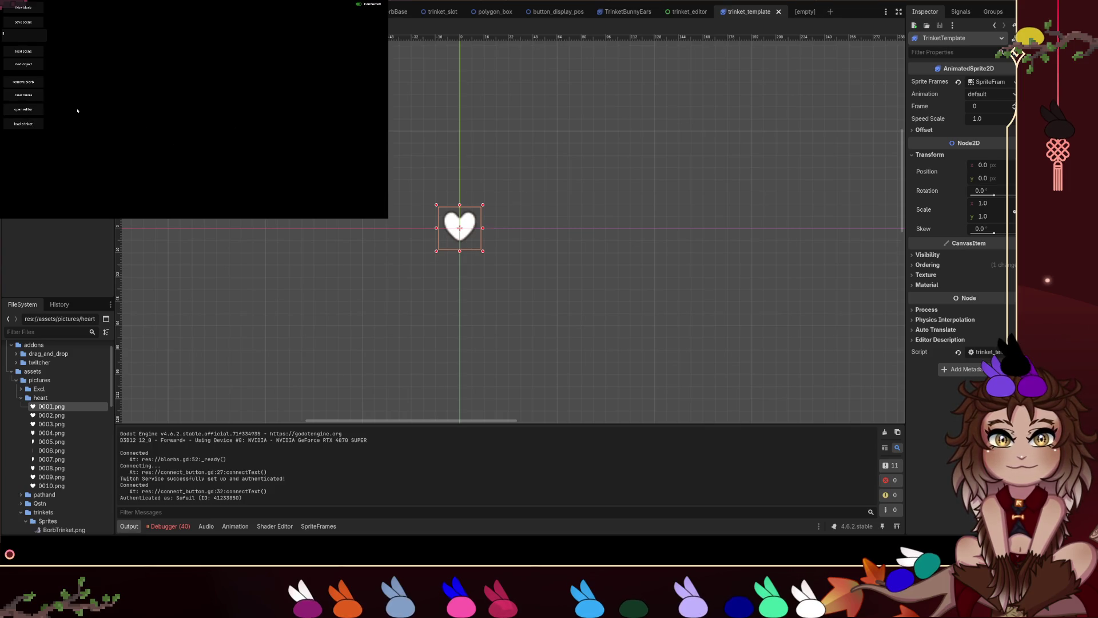
left_click(23, 109)
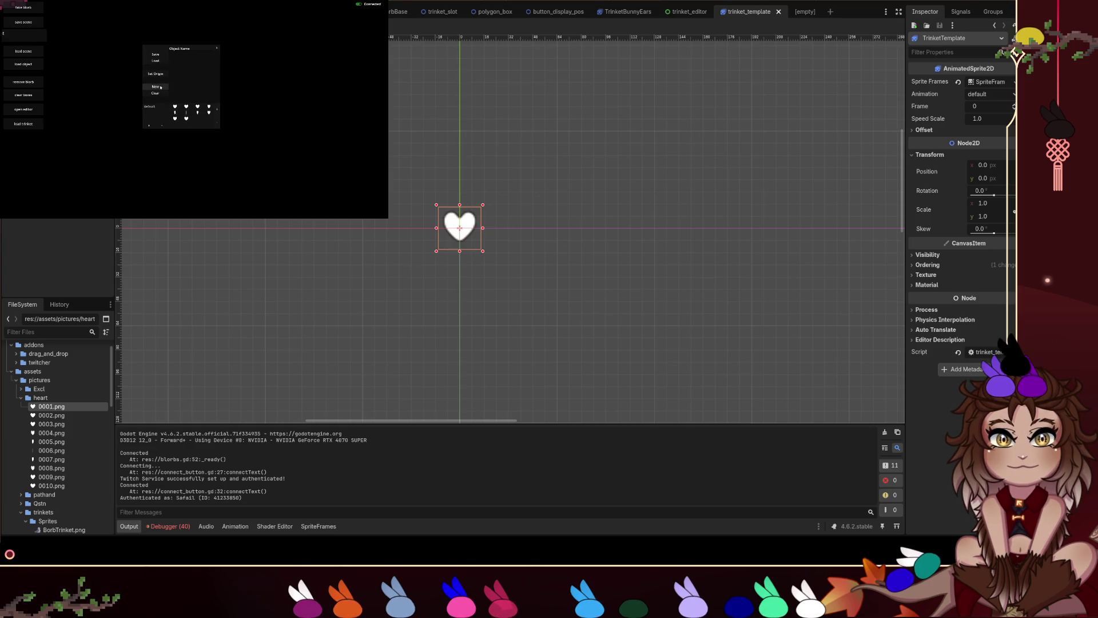
left_click(186, 112)
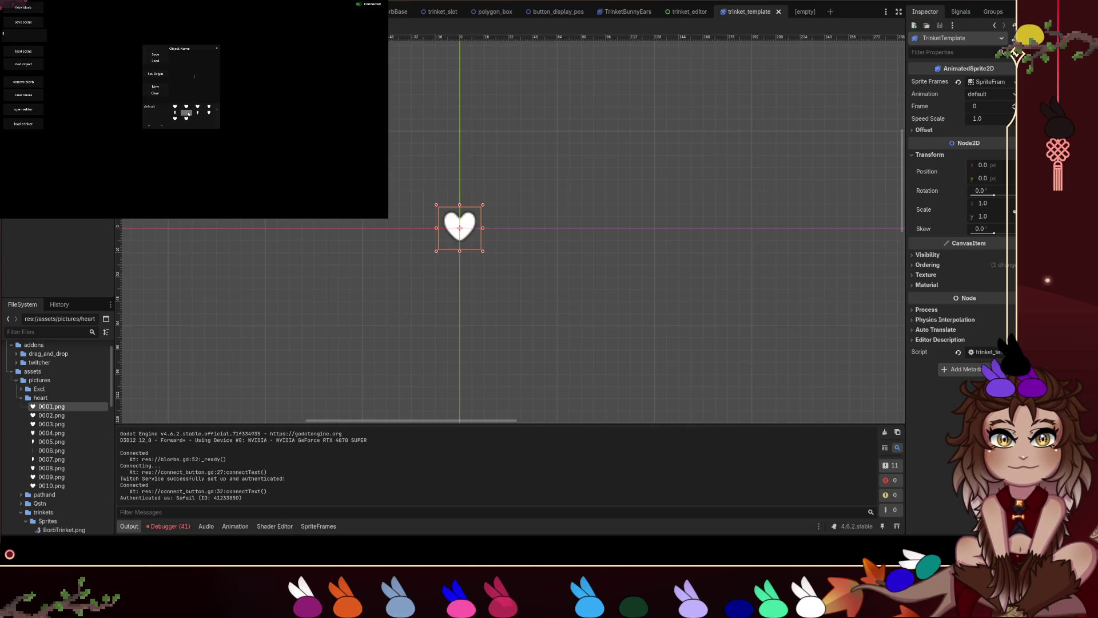
left_click(197, 107)
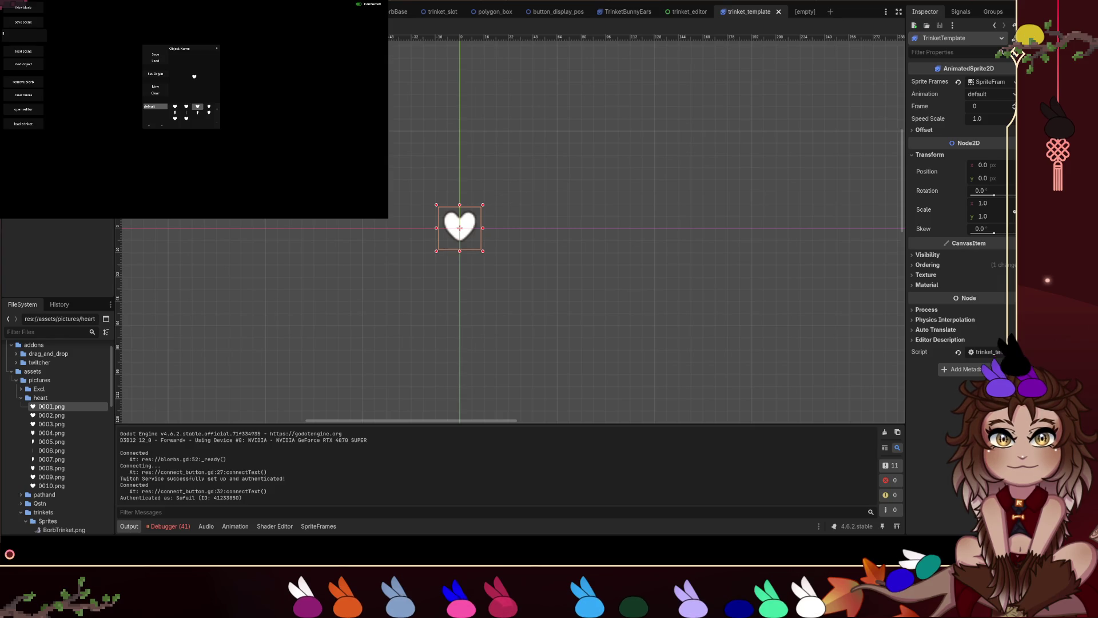
Rename the trinket object to 'Heart' and close the in-game editor.
left_click_drag(194, 50, 156, 51)
type("Heart")
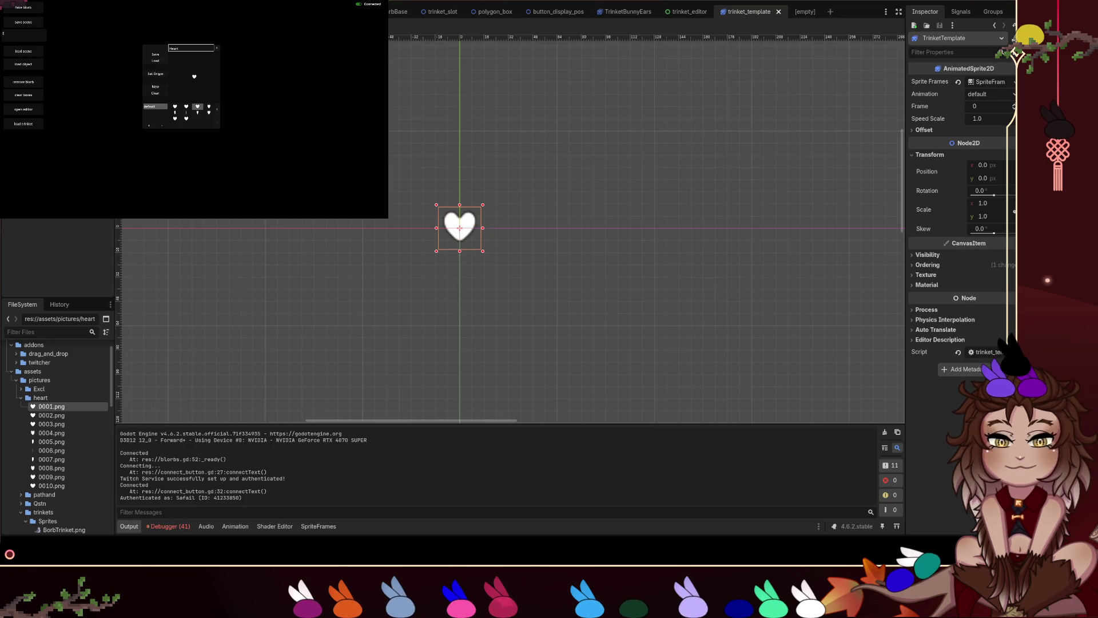
left_click(230, 64)
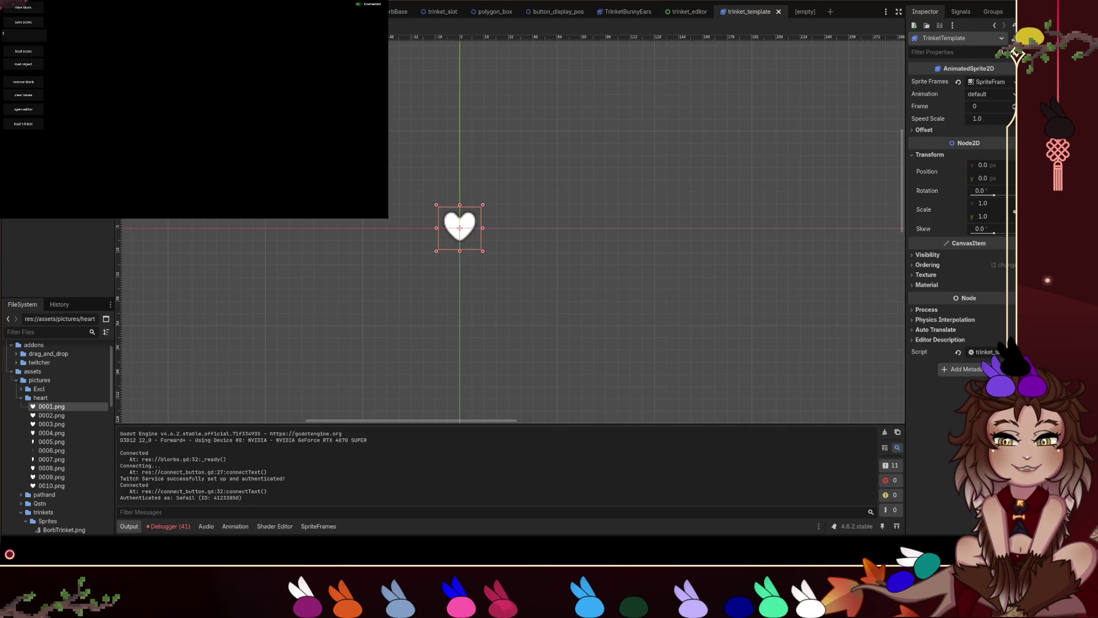
Stop the running game, deselect TrinketTemplate, and save the trinket_template scene.
left_click(881, 3)
left_click(553, 245)
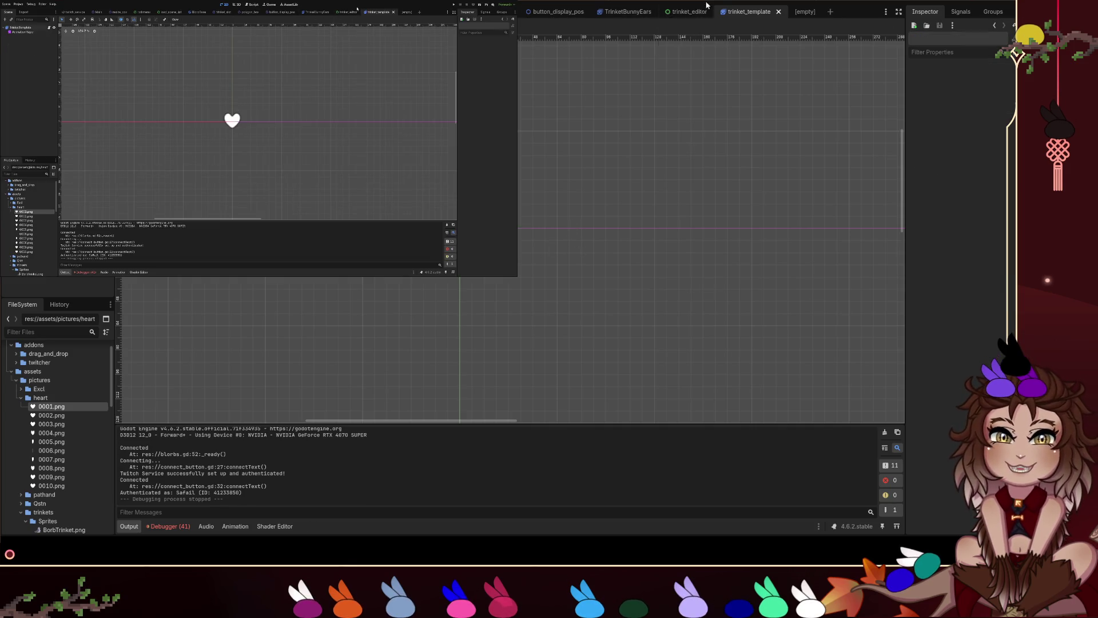
key("ctrl+s")
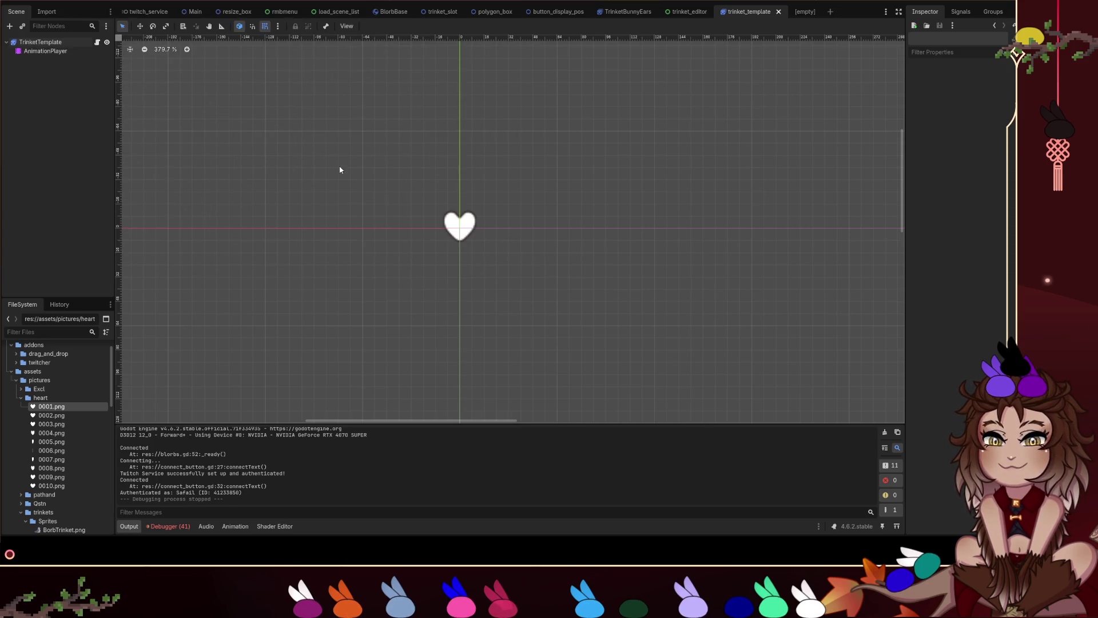